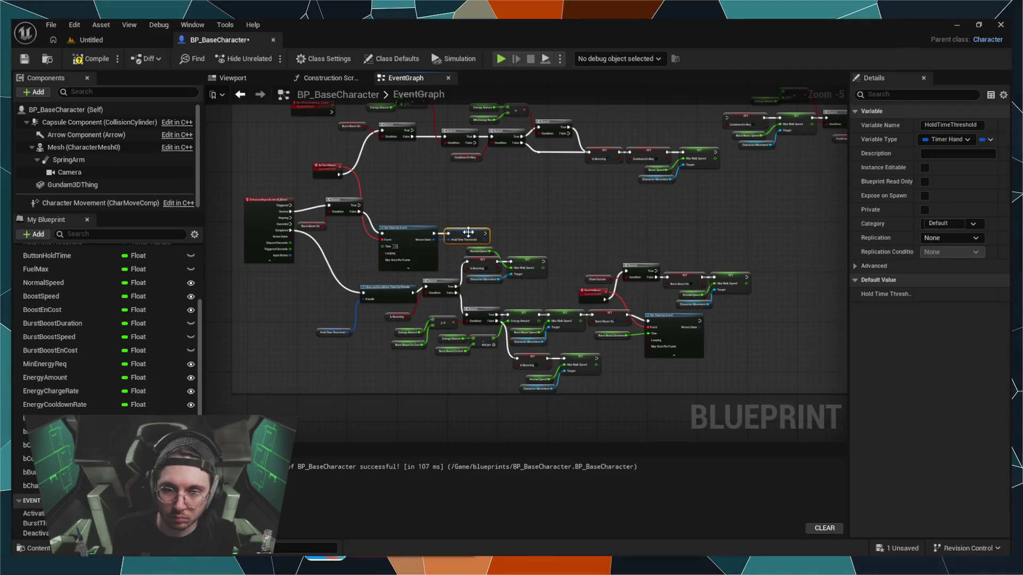
Step: Deselect the SET node and extend the boost comment box slightly downward
{"action": "left_click", "coordinate": [525, 230]}
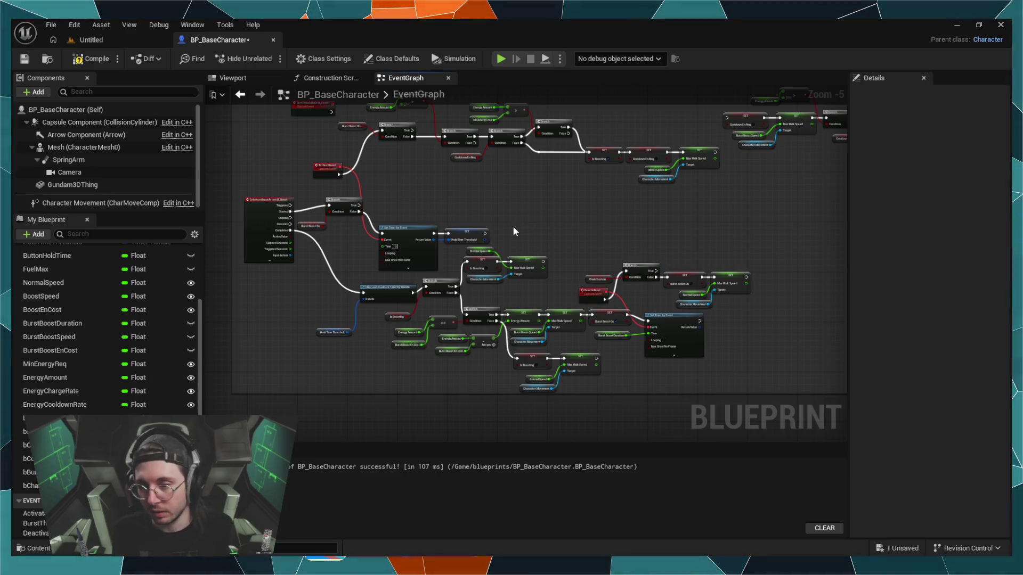
{"action": "left_click_drag", "start_coordinate": [584, 394], "coordinate": [588, 398]}
{"action": "scroll", "coordinate": [559, 386], "scroll_direction": "down", "scroll_amount": 1}
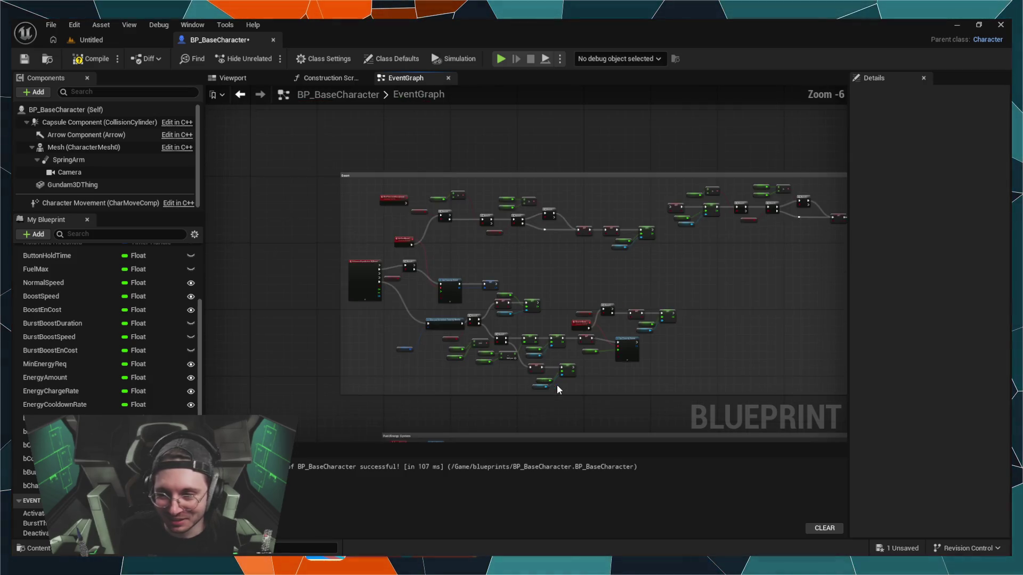
Step: Frame the upper boost row and box-select its SET and Branch nodes
{"action": "left_click_drag", "start_coordinate": [773, 307], "coordinate": [669, 281]}
{"action": "scroll", "coordinate": [587, 171], "scroll_direction": "up", "scroll_amount": 3}
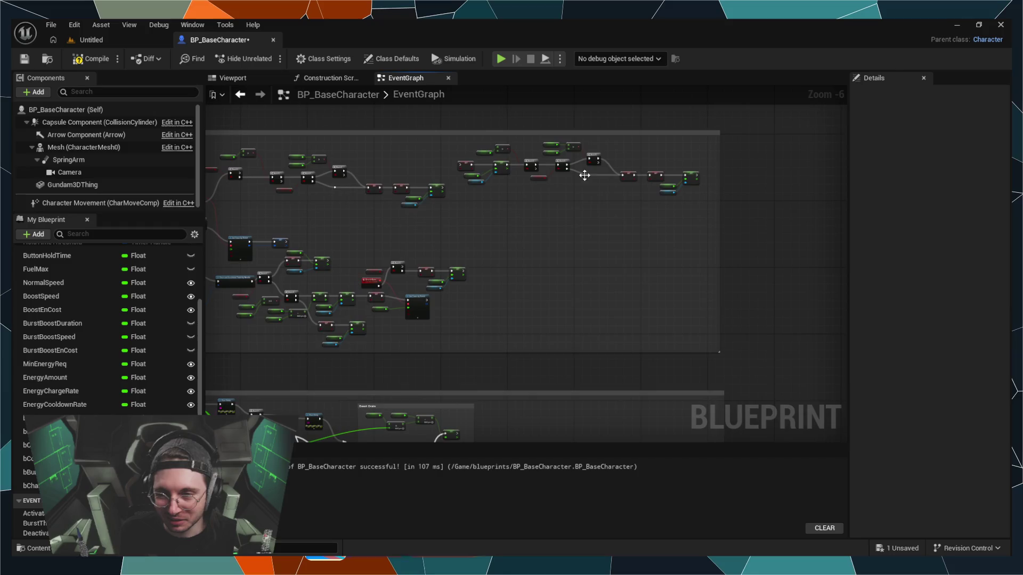
{"action": "mouse_move", "coordinate": [554, 178]}
{"action": "left_mouse_down"}
{"action": "mouse_move", "coordinate": [555, 267]}
{"action": "mouse_move", "coordinate": [515, 320]}
{"action": "left_mouse_up"}
{"action": "scroll", "coordinate": [516, 320], "scroll_direction": "down", "scroll_amount": 1}
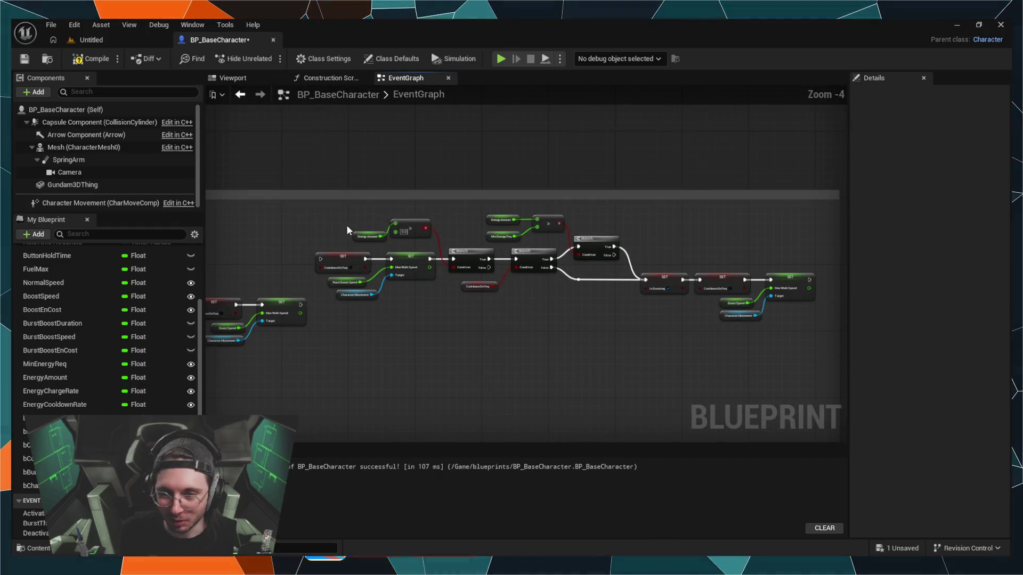
{"action": "scroll", "coordinate": [436, 338], "scroll_direction": "down", "scroll_amount": 1}
{"action": "left_click_drag", "start_coordinate": [436, 338], "coordinate": [434, 307]}
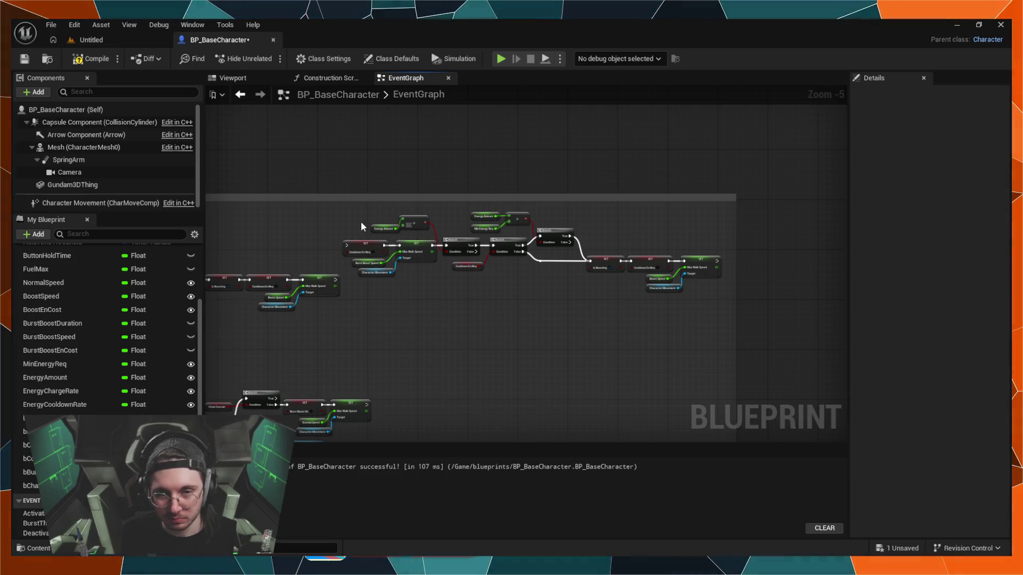
{"action": "mouse_move", "coordinate": [355, 217]}
{"action": "left_mouse_down"}
{"action": "mouse_move", "coordinate": [500, 279]}
{"action": "mouse_move", "coordinate": [689, 324]}
{"action": "mouse_move", "coordinate": [711, 311]}
{"action": "left_mouse_up"}
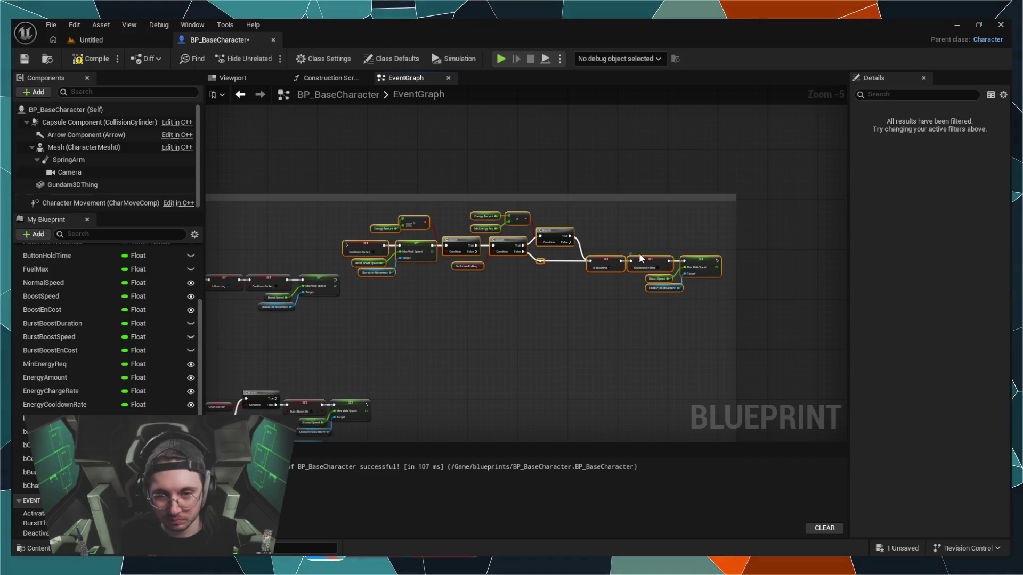
Step: Pan around the graph to review the left-hand and lower boost nodes
{"action": "mouse_move", "coordinate": [367, 317]}
{"action": "left_mouse_down"}
{"action": "mouse_move", "coordinate": [465, 244]}
{"action": "mouse_move", "coordinate": [600, 306]}
{"action": "mouse_move", "coordinate": [723, 299]}
{"action": "left_mouse_up"}
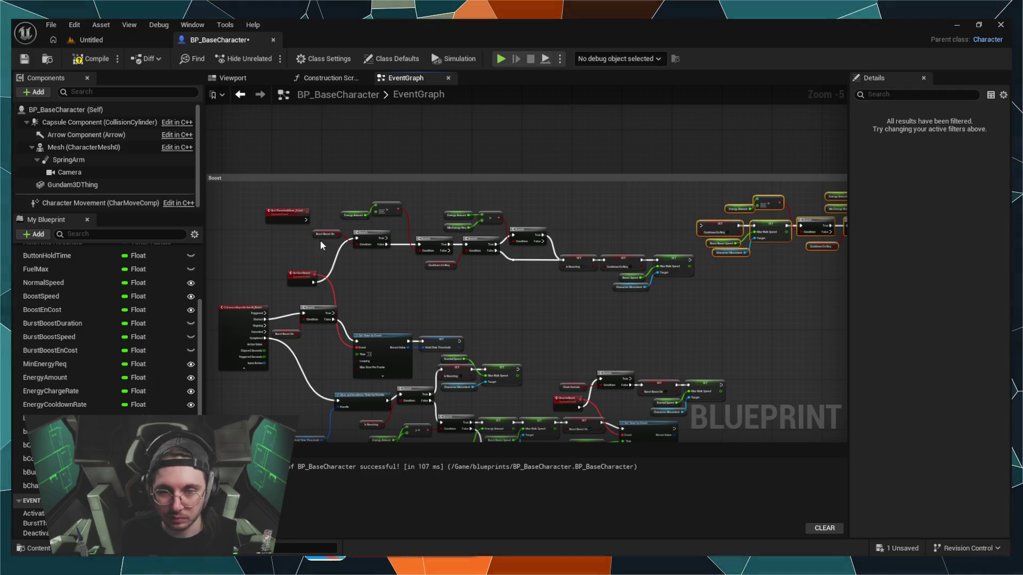
{"action": "mouse_move", "coordinate": [759, 310]}
{"action": "left_mouse_down"}
{"action": "mouse_move", "coordinate": [662, 306]}
{"action": "mouse_move", "coordinate": [516, 258]}
{"action": "mouse_move", "coordinate": [504, 208]}
{"action": "mouse_move", "coordinate": [640, 174]}
{"action": "mouse_move", "coordinate": [851, 210]}
{"action": "mouse_move", "coordinate": [726, 183]}
{"action": "mouse_move", "coordinate": [538, 257]}
{"action": "mouse_move", "coordinate": [411, 245]}
{"action": "mouse_move", "coordinate": [677, 221]}
{"action": "left_mouse_up"}
{"action": "left_click_drag", "start_coordinate": [451, 219], "coordinate": [538, 204]}
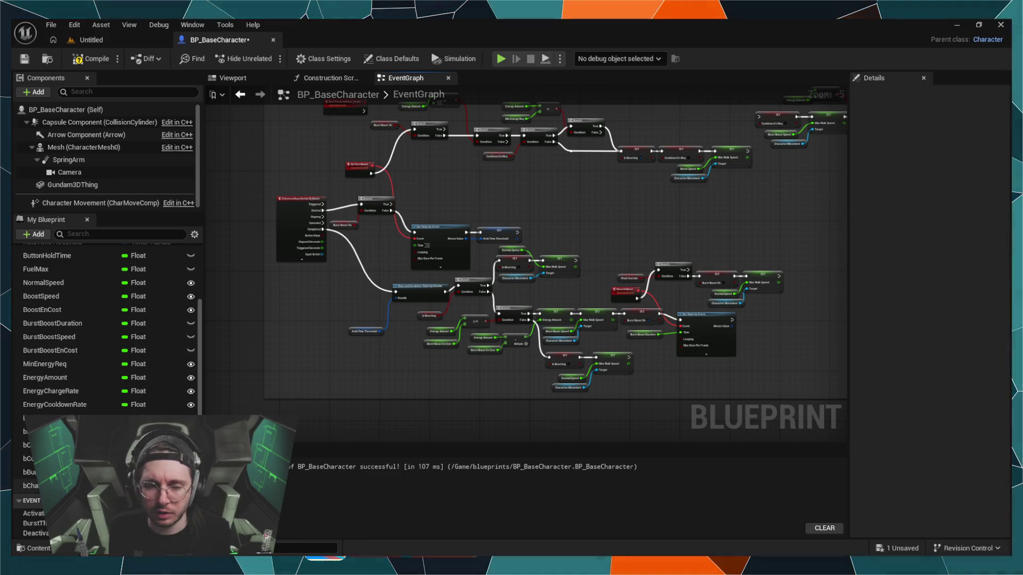
{"action": "left_click", "coordinate": [57, 337]}
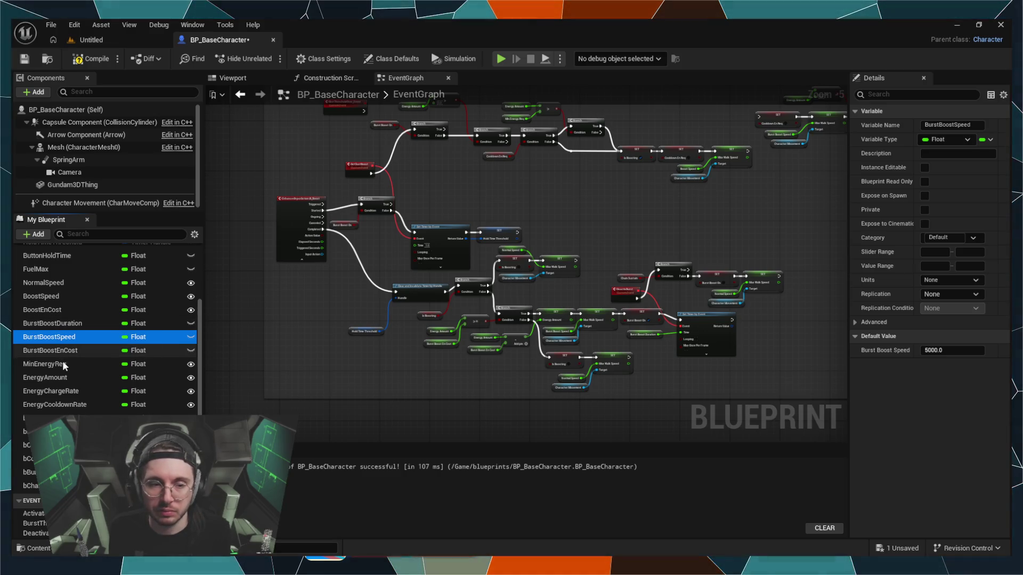
Step: Select the BoostSpeed variable to view its 1500.0 default in Details
{"action": "left_click", "coordinate": [48, 298]}
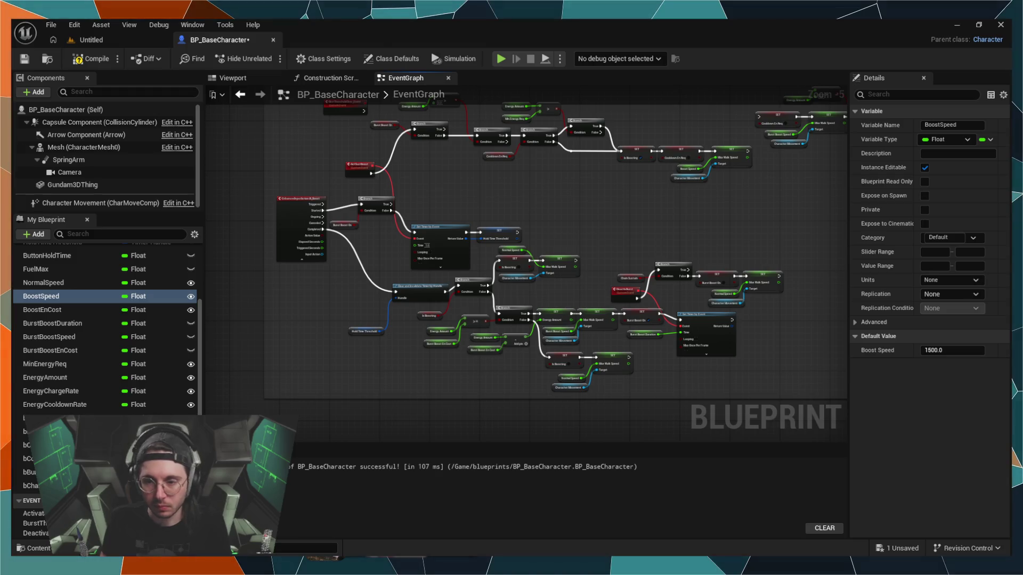
{"action": "scroll", "coordinate": [414, 208], "scroll_direction": "up", "scroll_amount": 5}
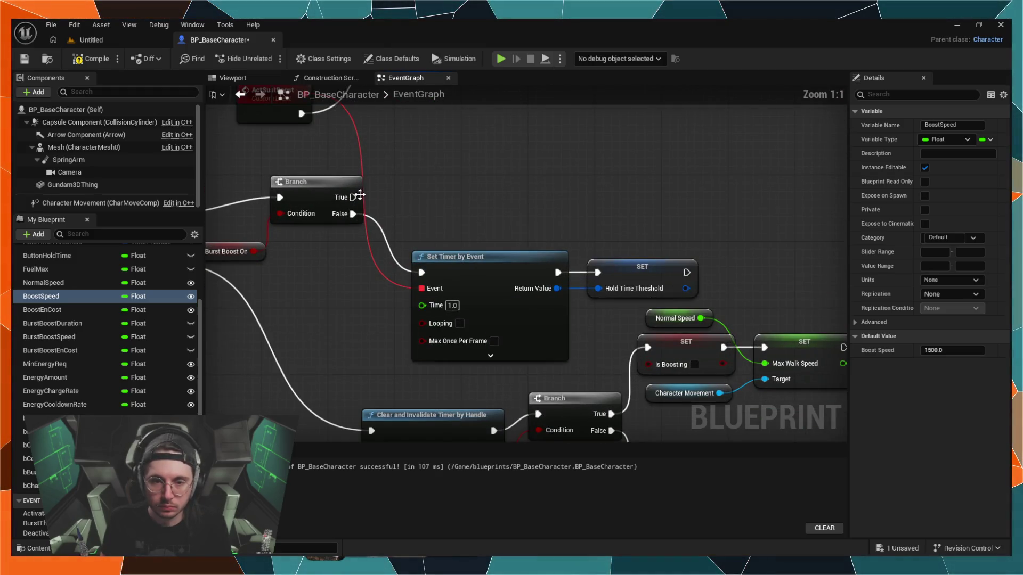
{"action": "mouse_move", "coordinate": [353, 197]}
{"action": "left_mouse_down"}
{"action": "mouse_move", "coordinate": [398, 180]}
{"action": "mouse_move", "coordinate": [396, 158]}
{"action": "left_mouse_up"}
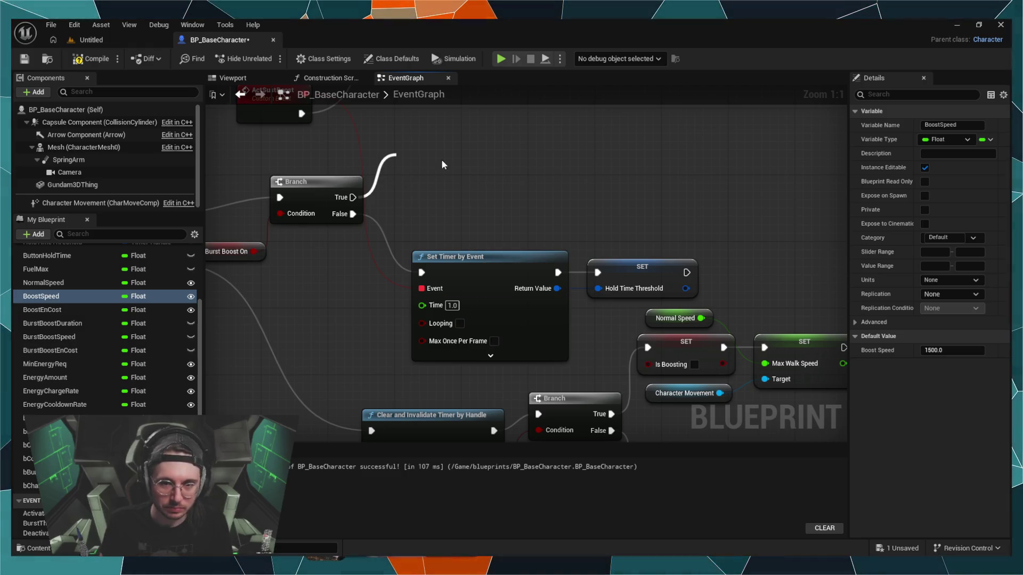
{"action": "left_click", "coordinate": [553, 107]}
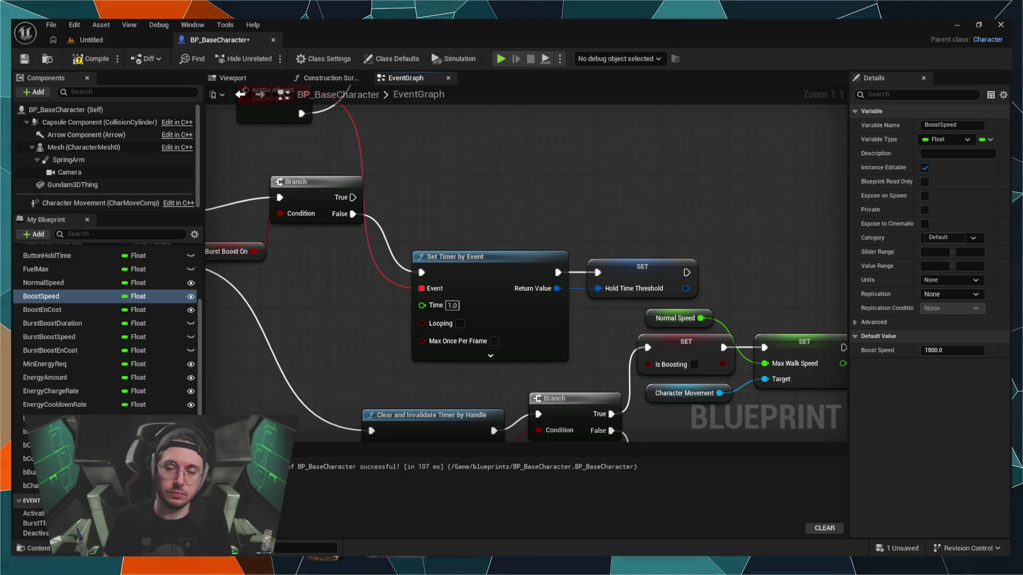
{"action": "mouse_move", "coordinate": [329, 143]}
{"action": "left_mouse_down"}
{"action": "mouse_move", "coordinate": [327, 243]}
{"action": "mouse_move", "coordinate": [314, 290]}
{"action": "mouse_move", "coordinate": [327, 253]}
{"action": "mouse_move", "coordinate": [318, 249]}
{"action": "left_mouse_up"}
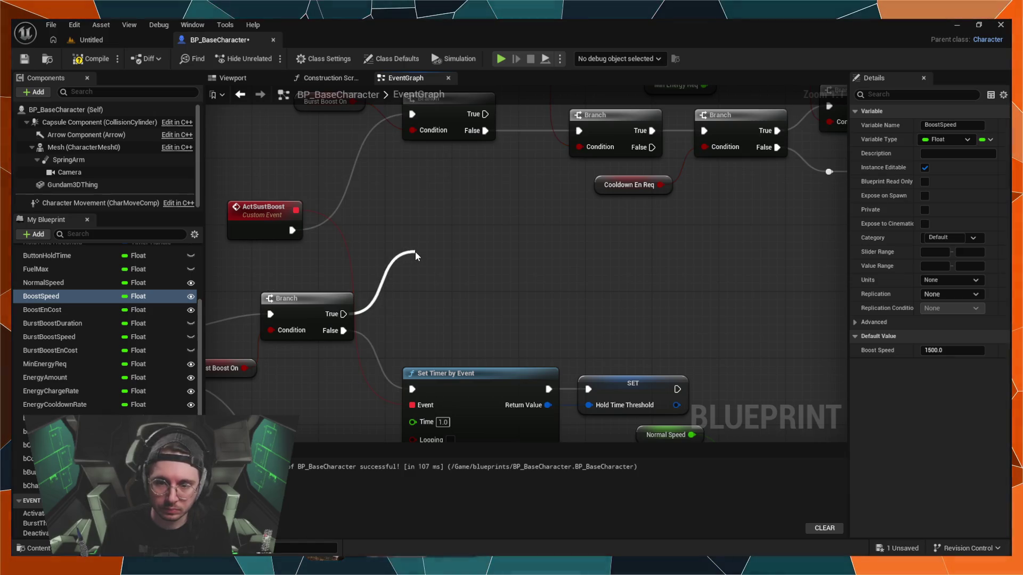
{"action": "left_click_drag", "start_coordinate": [414, 252], "coordinate": [343, 314]}
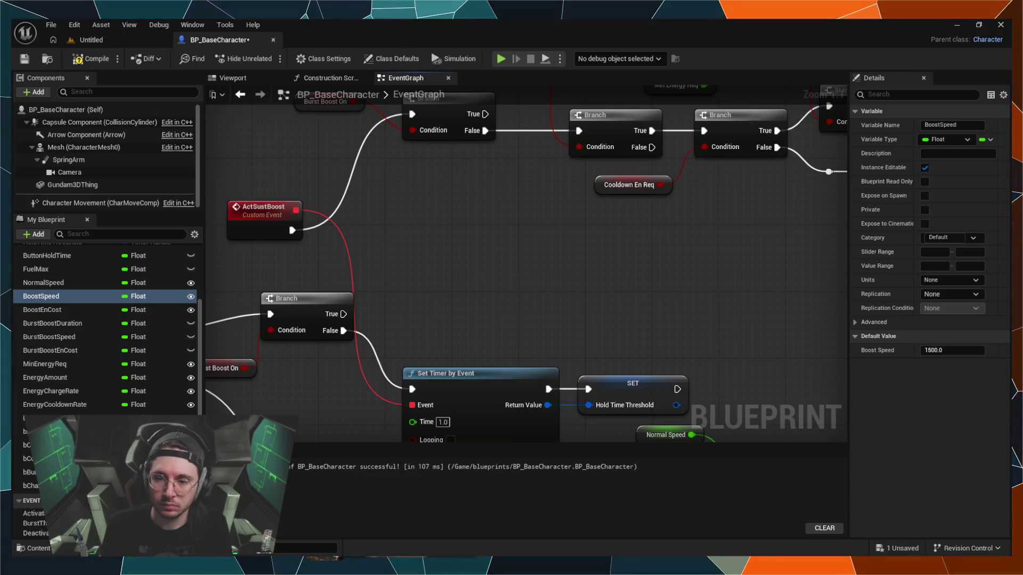
{"action": "mouse_move", "coordinate": [343, 314]}
{"action": "left_mouse_down"}
{"action": "mouse_move", "coordinate": [381, 260]}
{"action": "mouse_move", "coordinate": [382, 270]}
{"action": "left_mouse_up"}
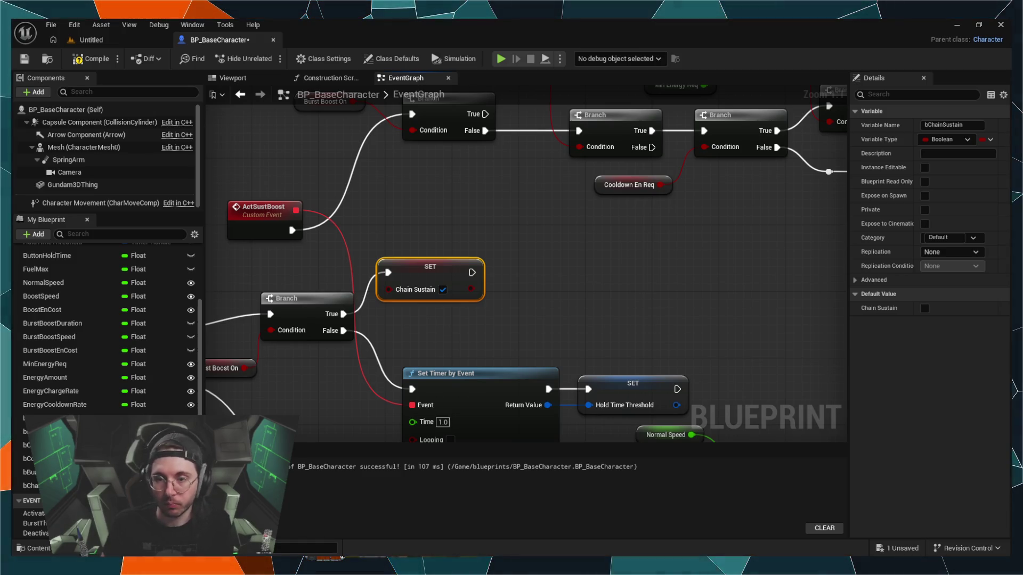
Step: Zoom out to view the ActSustBoost logic with its new Chain Sustain SET node
{"action": "scroll", "coordinate": [626, 296], "scroll_direction": "down", "scroll_amount": 2}
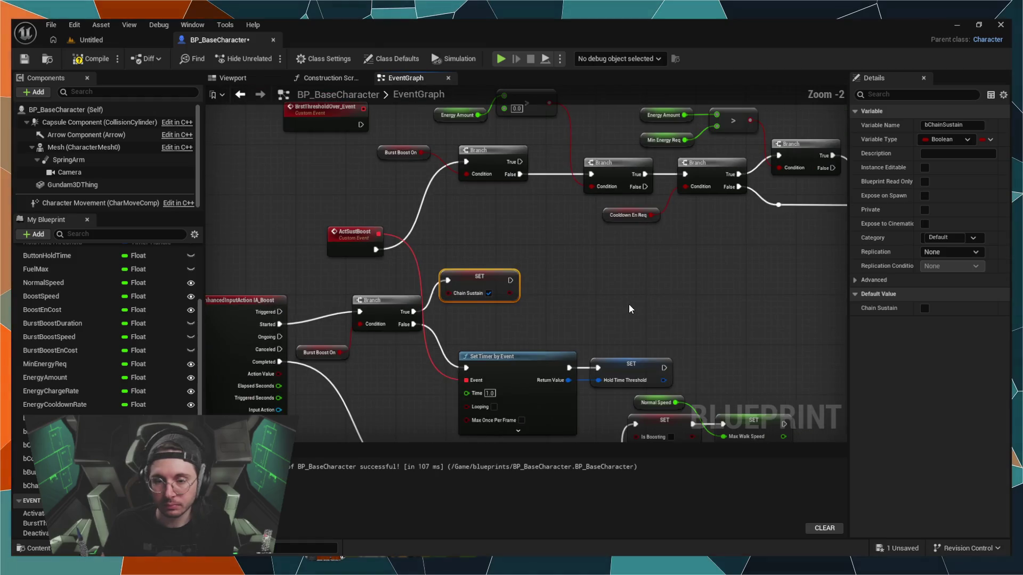
{"action": "mouse_move", "coordinate": [605, 275]}
{"action": "left_mouse_down"}
{"action": "mouse_move", "coordinate": [498, 229]}
{"action": "mouse_move", "coordinate": [521, 338]}
{"action": "left_mouse_up"}
{"action": "scroll", "coordinate": [520, 339], "scroll_direction": "down", "scroll_amount": 1}
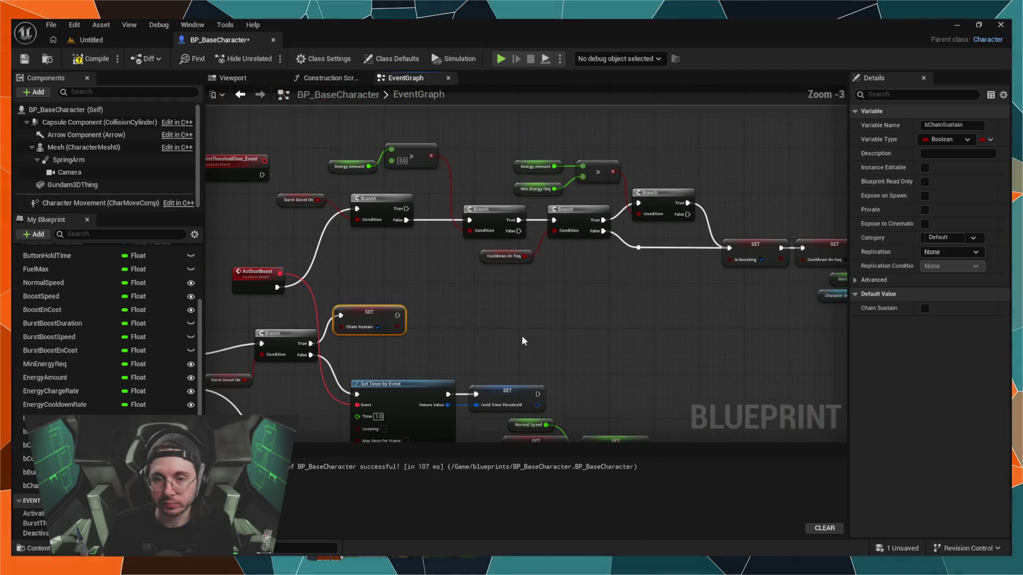
{"action": "mouse_move", "coordinate": [693, 341]}
{"action": "left_mouse_down"}
{"action": "mouse_move", "coordinate": [669, 296]}
{"action": "mouse_move", "coordinate": [564, 234]}
{"action": "mouse_move", "coordinate": [554, 210]}
{"action": "left_mouse_up"}
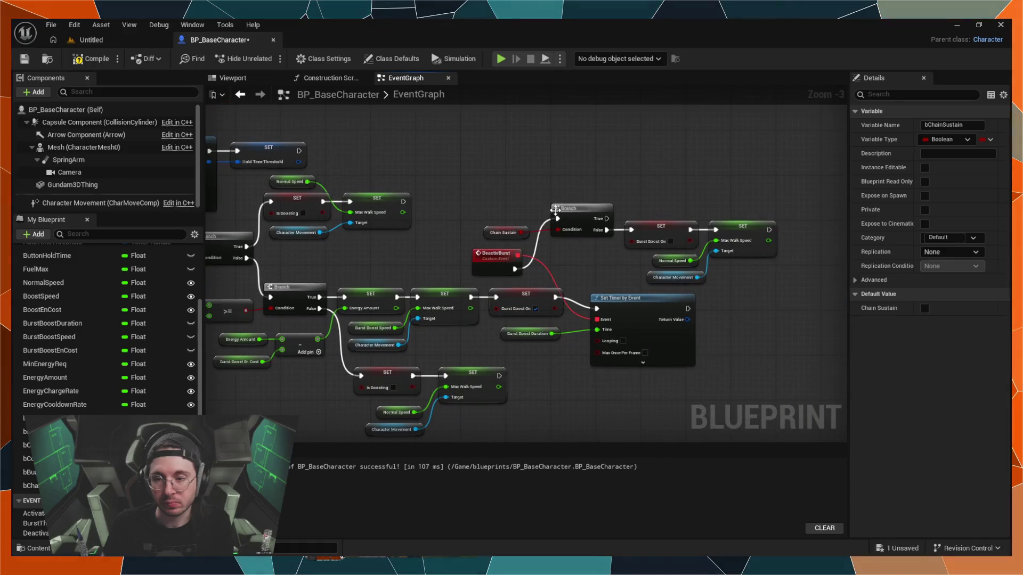
{"action": "left_click_drag", "start_coordinate": [759, 328], "coordinate": [678, 299]}
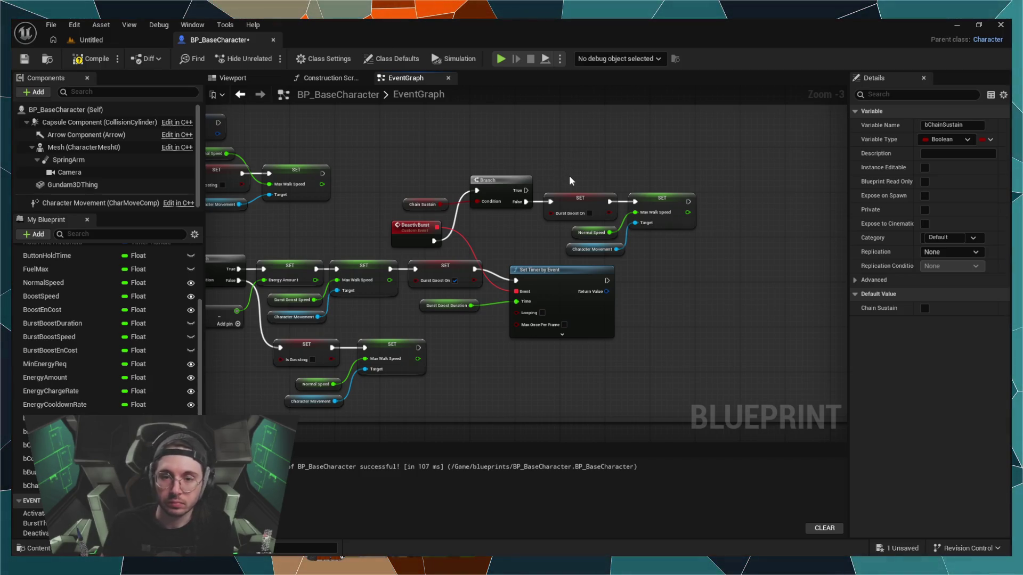
{"action": "mouse_move", "coordinate": [586, 156]}
{"action": "left_mouse_down"}
{"action": "mouse_move", "coordinate": [685, 171]}
{"action": "mouse_move", "coordinate": [728, 155]}
{"action": "left_mouse_up"}
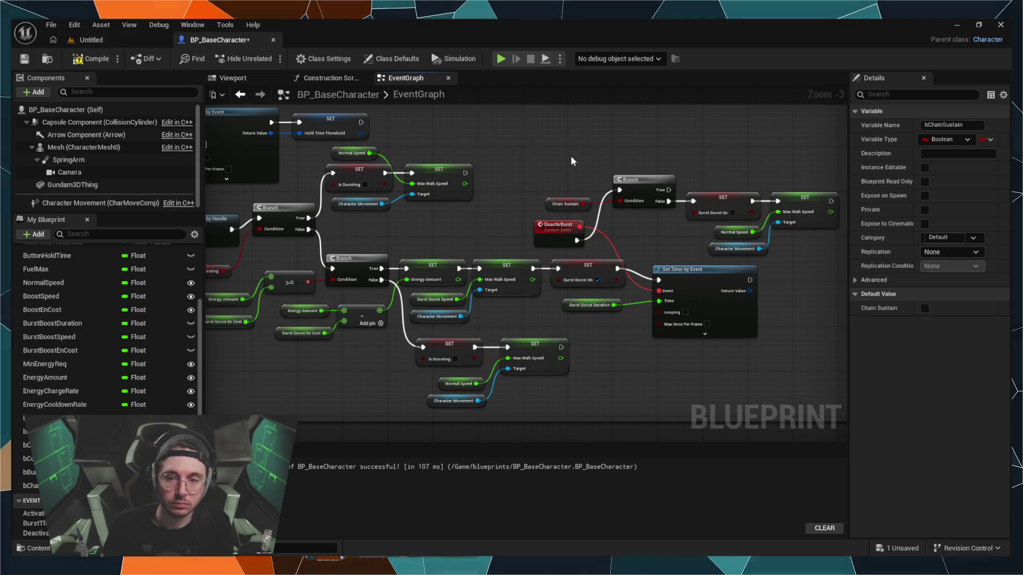
{"action": "mouse_move", "coordinate": [571, 157]}
{"action": "left_mouse_down"}
{"action": "mouse_move", "coordinate": [621, 174]}
{"action": "mouse_move", "coordinate": [685, 155]}
{"action": "mouse_move", "coordinate": [719, 171]}
{"action": "mouse_move", "coordinate": [612, 142]}
{"action": "mouse_move", "coordinate": [501, 149]}
{"action": "left_mouse_up"}
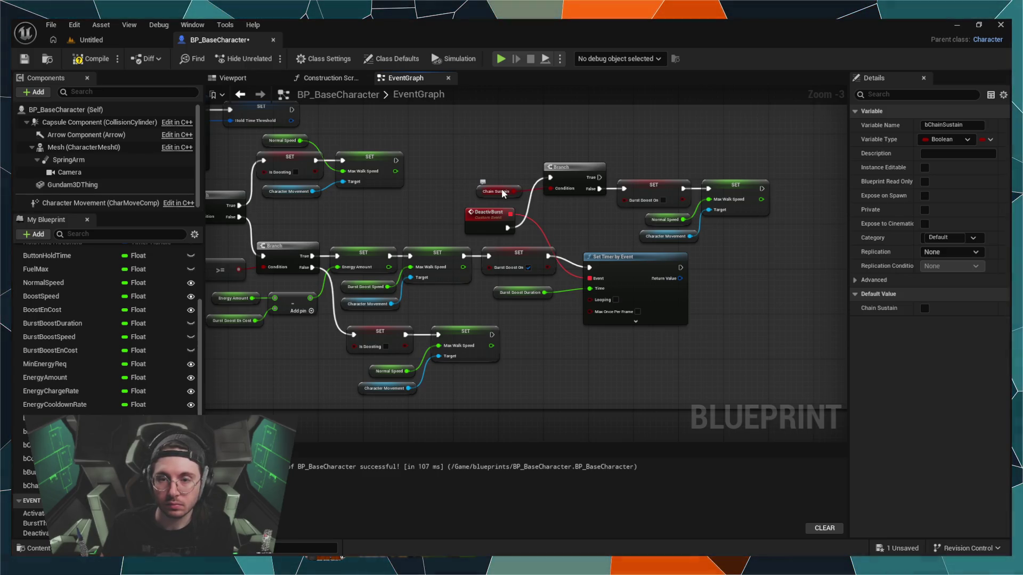
{"action": "left_click", "coordinate": [503, 193]}
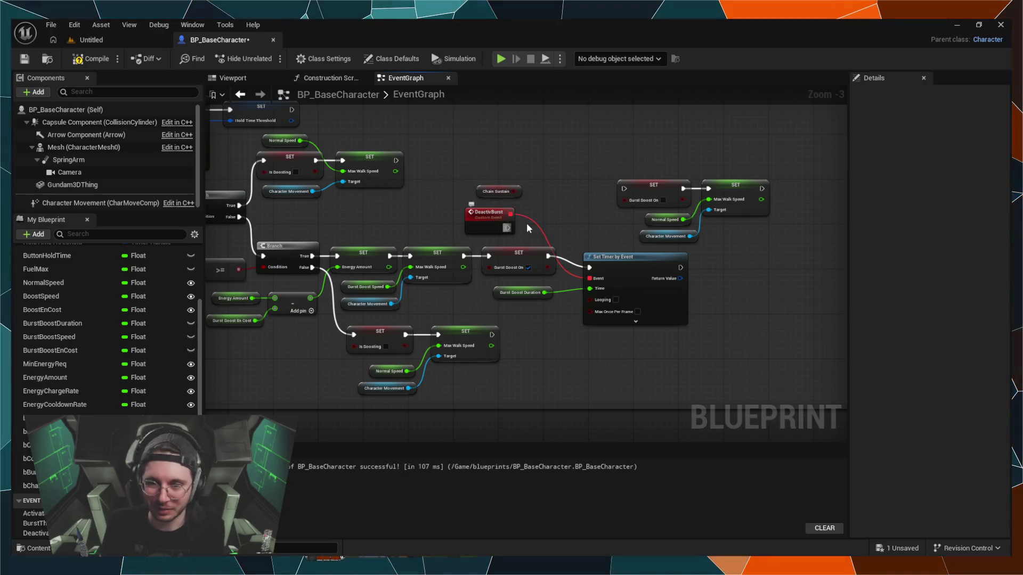
Step: Wire DeactivBurst's exec output directly into the SET Burst Boost On node
{"action": "left_click_drag", "start_coordinate": [618, 194], "coordinate": [622, 190]}
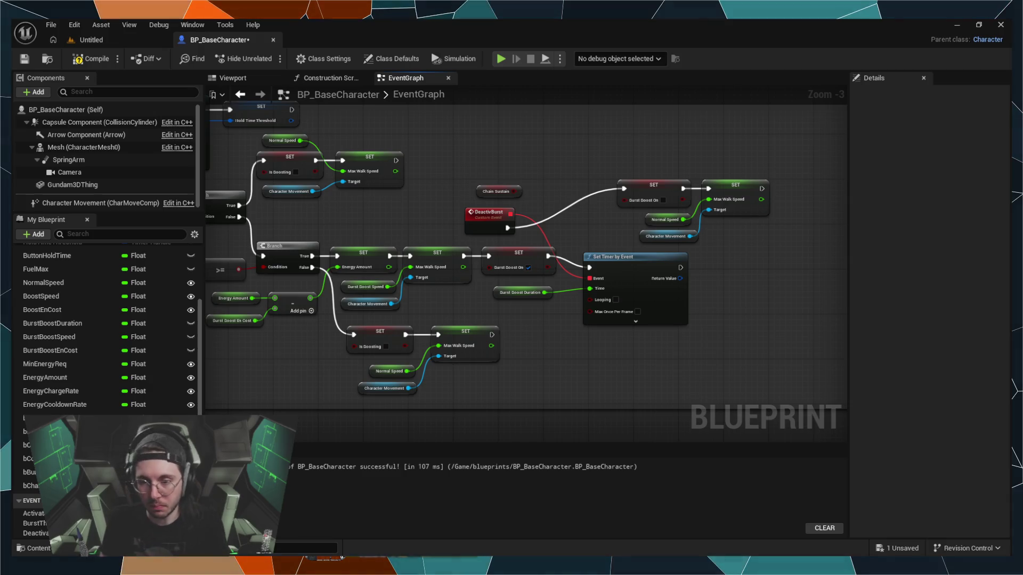
Step: Add a Branch node after the SET Max Walk Speed node in the DeactivBurst chain
{"action": "left_click_drag", "start_coordinate": [727, 241], "coordinate": [636, 293]}
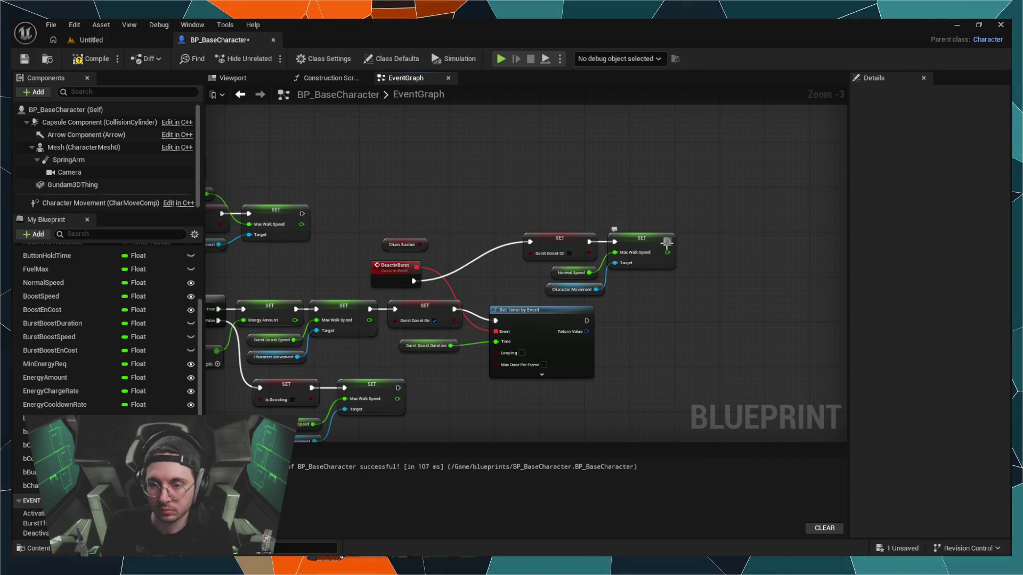
{"action": "mouse_move", "coordinate": [666, 243]}
{"action": "left_mouse_down"}
{"action": "mouse_move", "coordinate": [689, 209]}
{"action": "mouse_move", "coordinate": [700, 234]}
{"action": "left_mouse_up"}
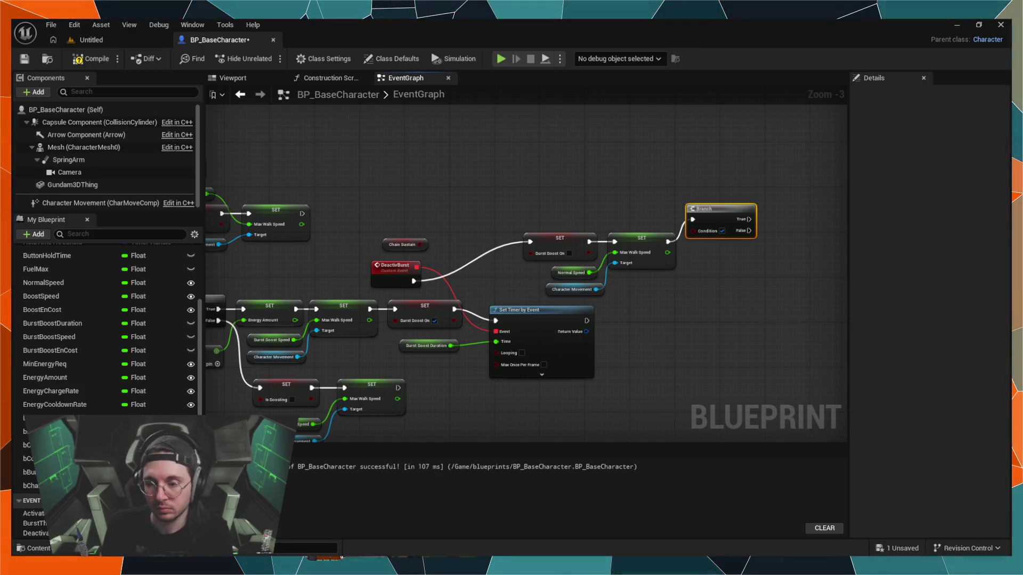
Step: Place a Chain Sustain getter and wire it into the new Branch's Condition
{"action": "left_click", "coordinate": [29, 486]}
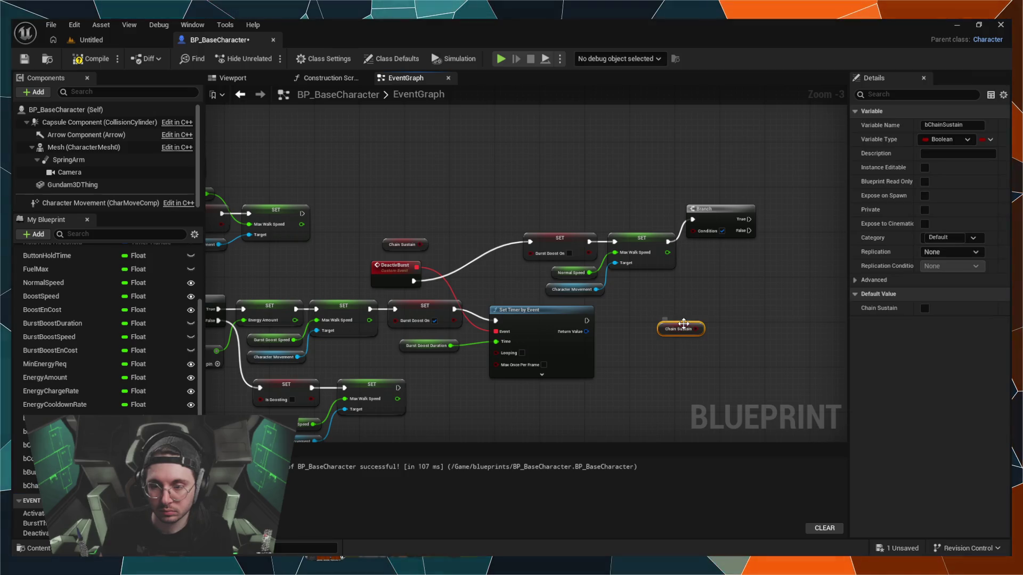
{"action": "left_click_drag", "start_coordinate": [707, 208], "coordinate": [717, 229]}
{"action": "left_click_drag", "start_coordinate": [666, 318], "coordinate": [705, 253]}
{"action": "left_click_drag", "start_coordinate": [660, 315], "coordinate": [665, 291]}
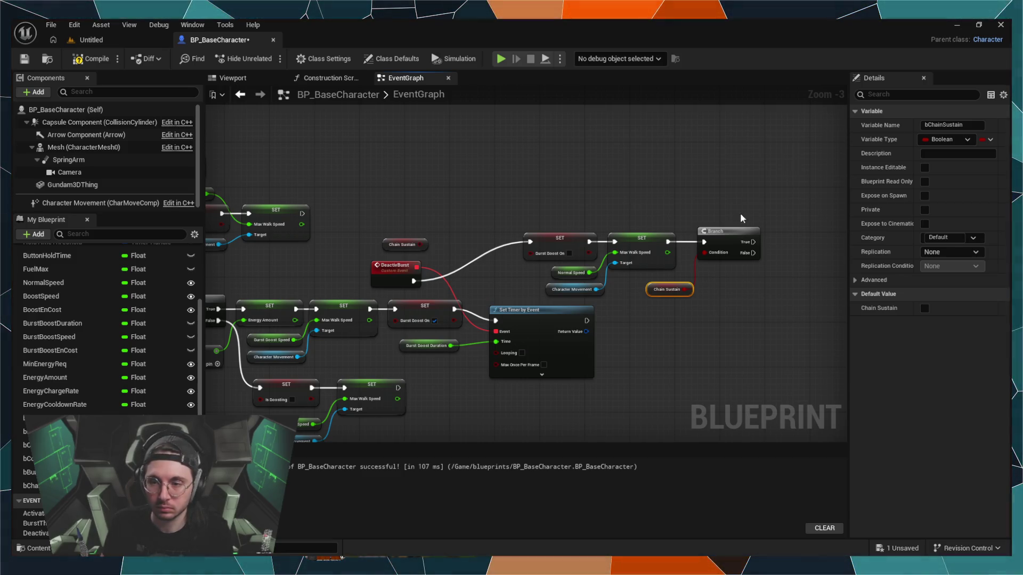
Step: Call Act Sust Boost from the Branch's True output, then review the boost nodes
{"action": "left_click_drag", "start_coordinate": [753, 242], "coordinate": [775, 208]}
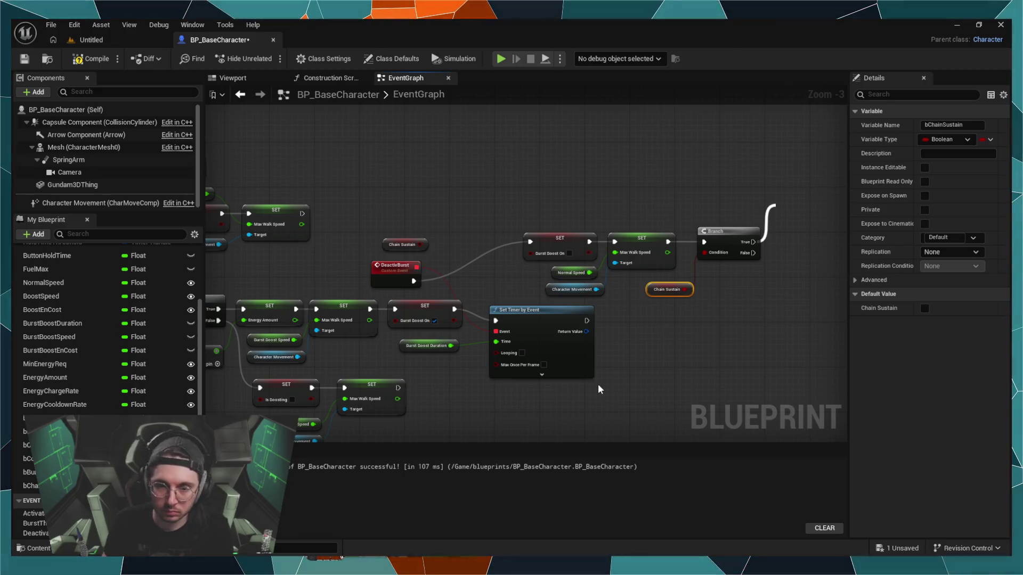
{"action": "mouse_move", "coordinate": [425, 238]}
{"action": "left_mouse_down"}
{"action": "mouse_move", "coordinate": [458, 346]}
{"action": "mouse_move", "coordinate": [337, 490]}
{"action": "left_mouse_up"}
{"action": "left_click_drag", "start_coordinate": [844, 386], "coordinate": [385, 243]}
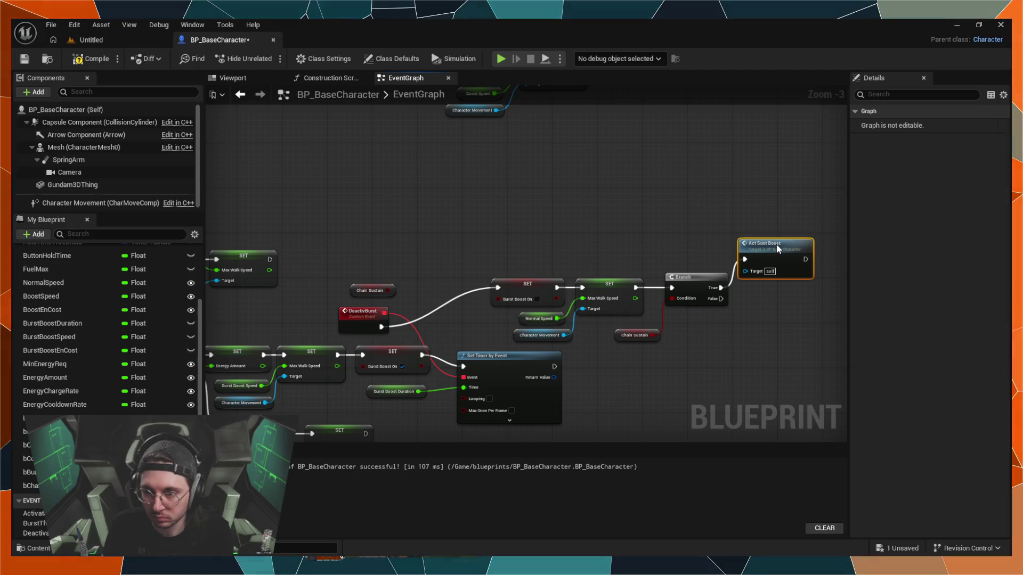
Step: Delete the Act Sust Boost call and start a new wire from Branch True
{"action": "left_click_drag", "start_coordinate": [768, 306], "coordinate": [678, 292]}
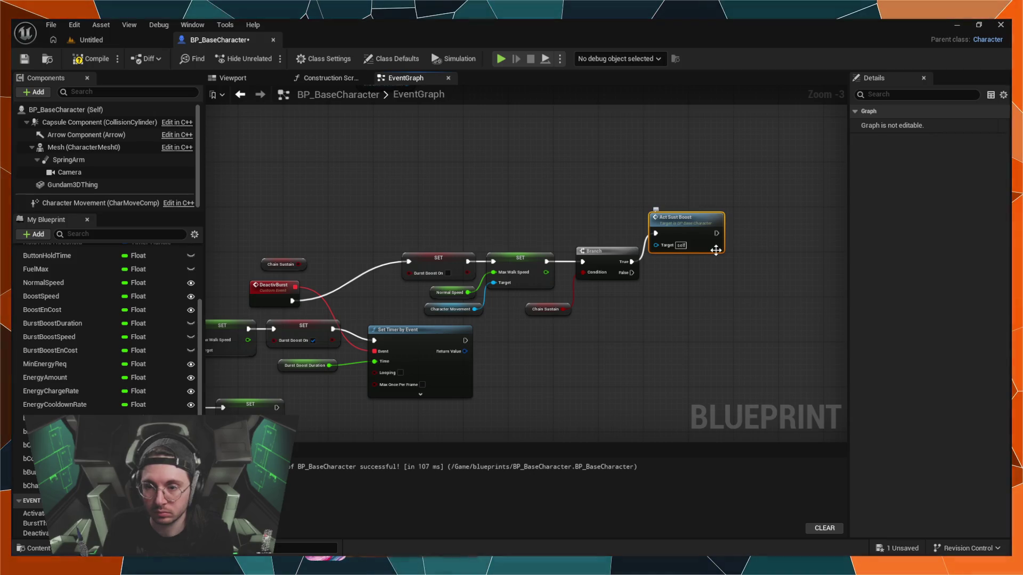
{"action": "key", "text": "Delete"}
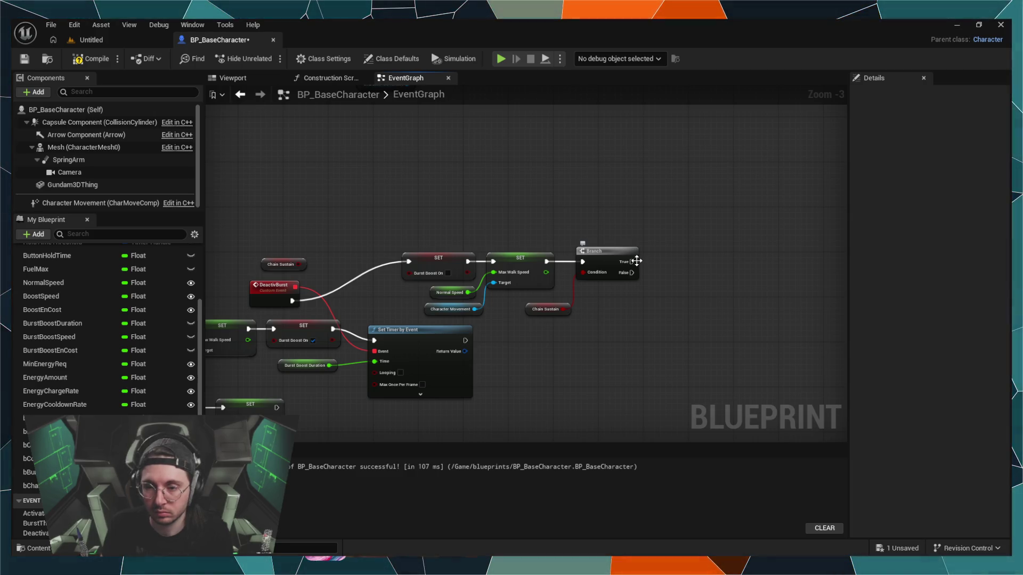
{"action": "mouse_move", "coordinate": [632, 262]}
{"action": "left_mouse_down"}
{"action": "mouse_move", "coordinate": [658, 216]}
{"action": "mouse_move", "coordinate": [652, 228]}
{"action": "left_mouse_up"}
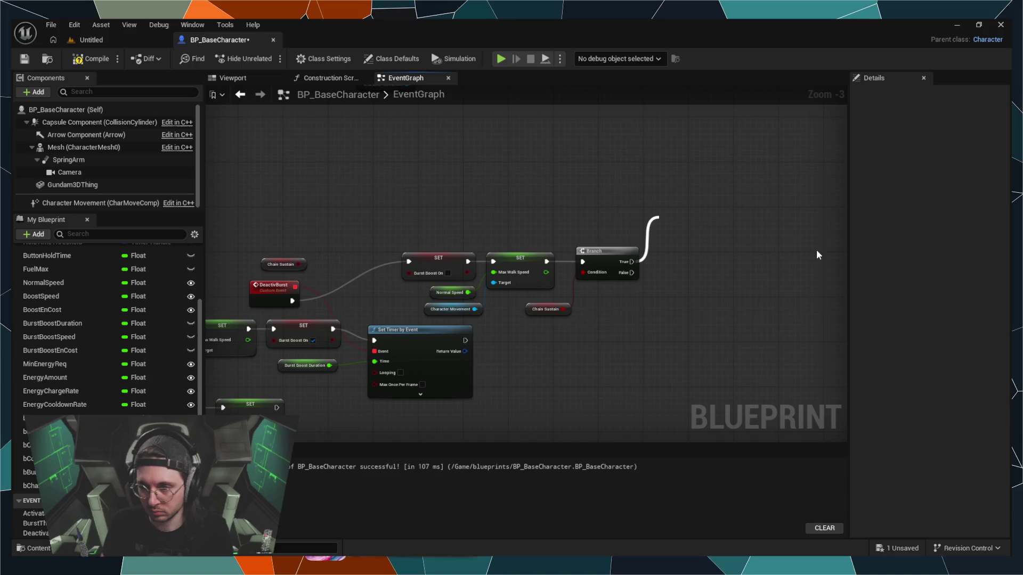
Step: From Branch True, add a Chain Sustain SET followed by an Act Sust Boost call
{"action": "left_click", "coordinate": [769, 270]}
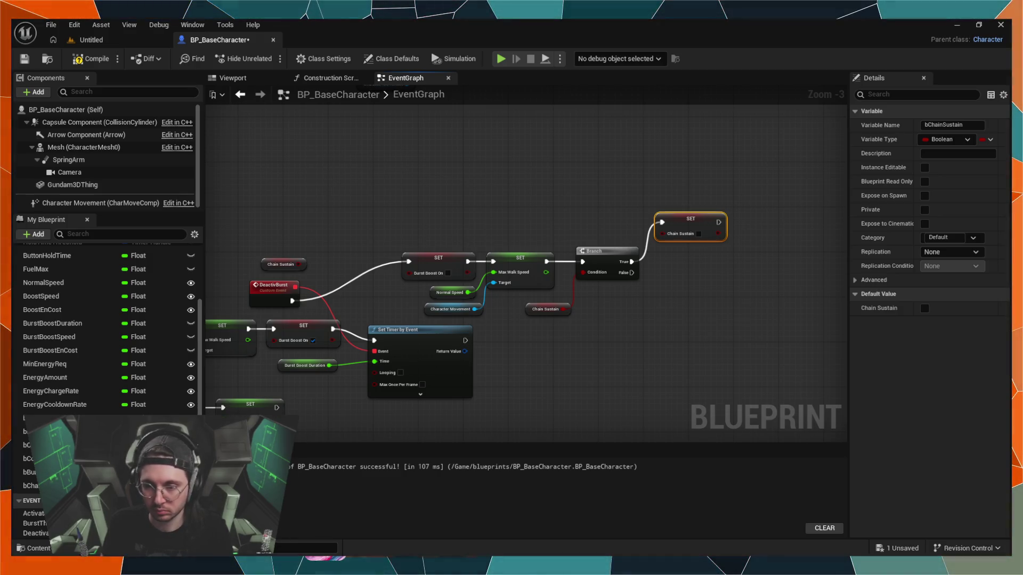
{"action": "left_click_drag", "start_coordinate": [719, 222], "coordinate": [752, 202]}
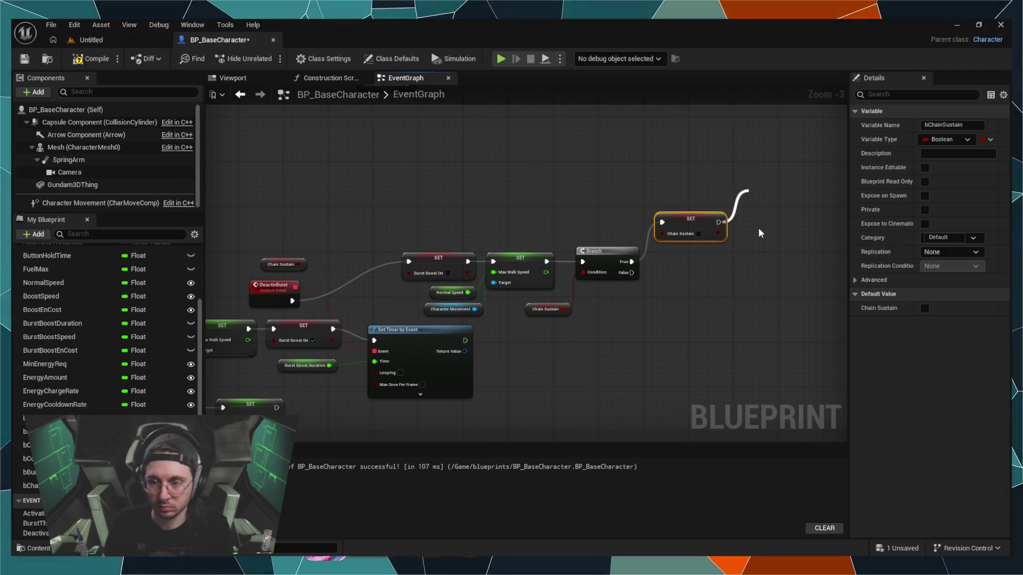
{"action": "left_click", "coordinate": [798, 232]}
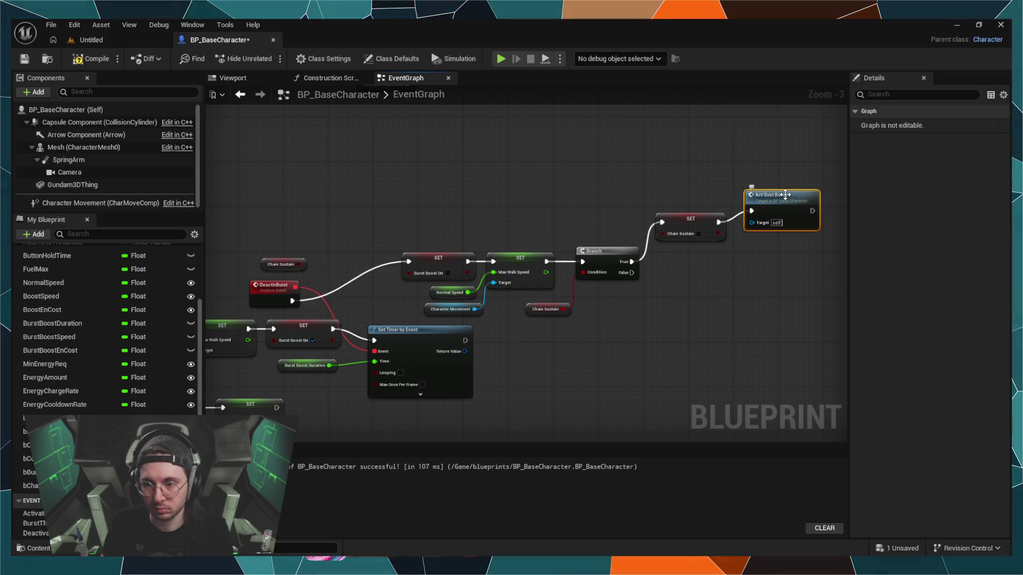
{"action": "mouse_move", "coordinate": [785, 187]}
{"action": "left_mouse_down"}
{"action": "mouse_move", "coordinate": [769, 175]}
{"action": "mouse_move", "coordinate": [784, 178]}
{"action": "mouse_move", "coordinate": [785, 212]}
{"action": "left_mouse_up"}
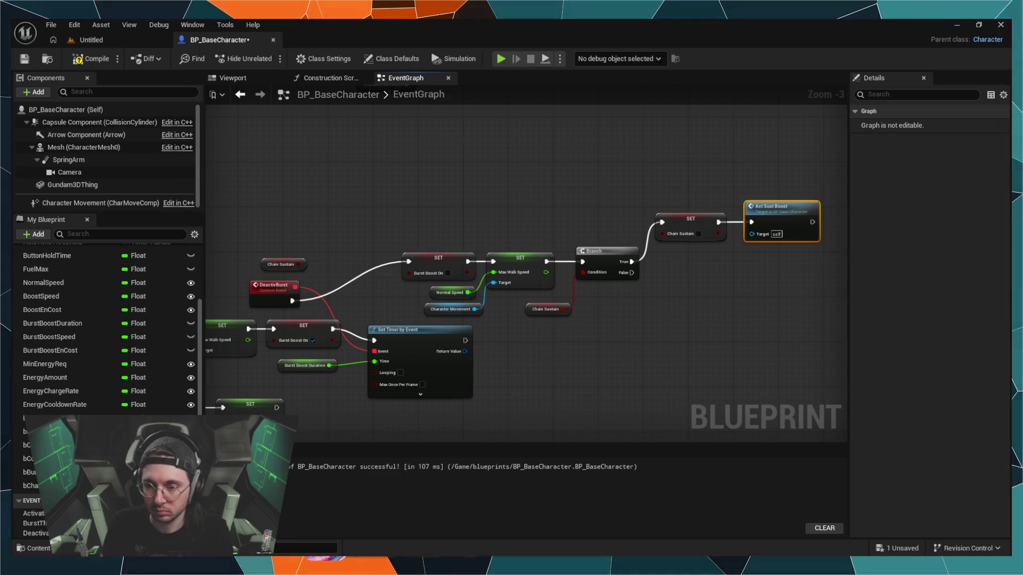
Step: Box-select the new Chain Sustain setter and Act Sust Boost nodes
{"action": "left_click", "coordinate": [666, 283]}
{"action": "mouse_move", "coordinate": [746, 182]}
{"action": "left_mouse_down"}
{"action": "mouse_move", "coordinate": [713, 228]}
{"action": "mouse_move", "coordinate": [702, 212]}
{"action": "mouse_move", "coordinate": [705, 263]}
{"action": "mouse_move", "coordinate": [693, 216]}
{"action": "mouse_move", "coordinate": [689, 251]}
{"action": "left_mouse_up"}
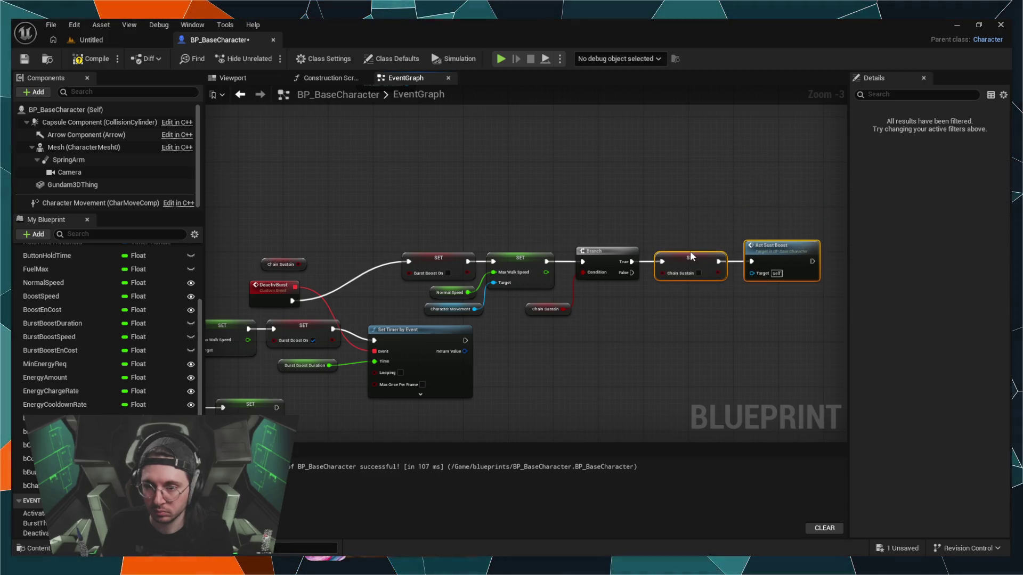
{"action": "left_click", "coordinate": [728, 329]}
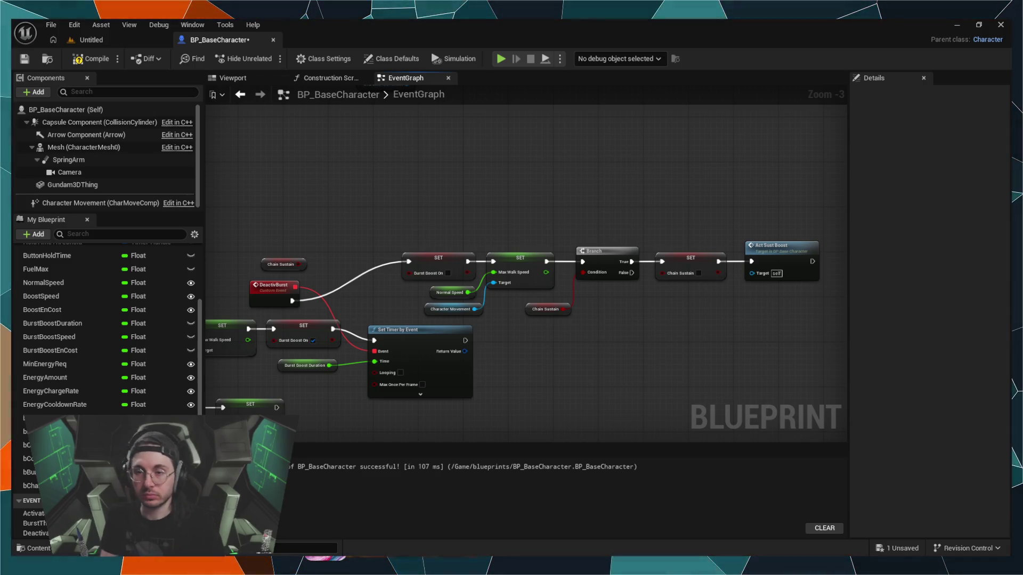
Step: Pan left to bring the boost activation nodes into view
{"action": "mouse_move", "coordinate": [455, 181]}
{"action": "left_mouse_down"}
{"action": "mouse_move", "coordinate": [501, 193]}
{"action": "mouse_move", "coordinate": [600, 181]}
{"action": "mouse_move", "coordinate": [586, 190]}
{"action": "mouse_move", "coordinate": [810, 202]}
{"action": "mouse_move", "coordinate": [507, 299]}
{"action": "mouse_move", "coordinate": [434, 228]}
{"action": "mouse_move", "coordinate": [626, 298]}
{"action": "mouse_move", "coordinate": [738, 240]}
{"action": "mouse_move", "coordinate": [710, 240]}
{"action": "mouse_move", "coordinate": [671, 291]}
{"action": "left_mouse_up"}
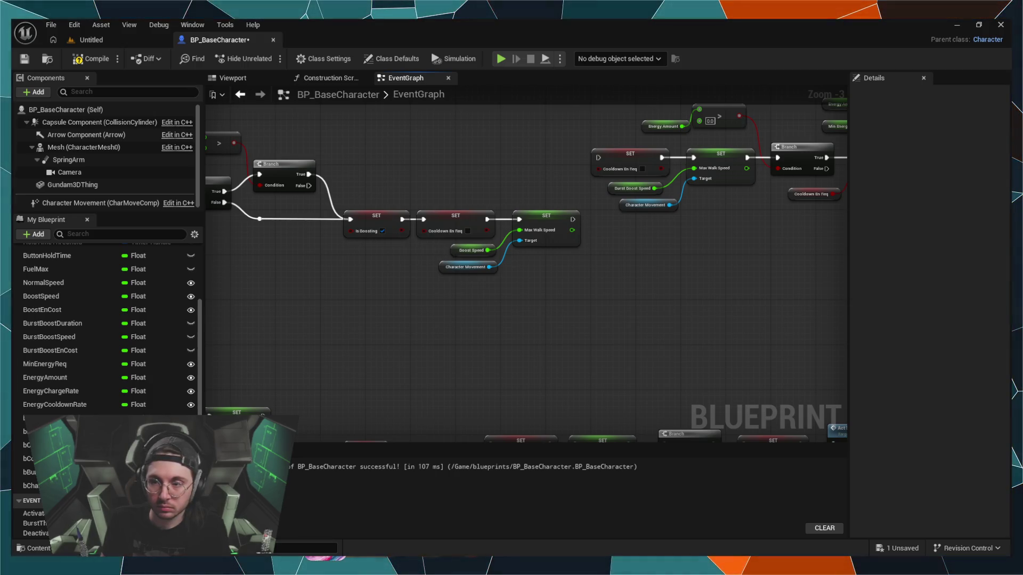
Step: Delete the unused Chain Sustain getter near the Deactivate Burst chain
{"action": "mouse_move", "coordinate": [517, 285]}
{"action": "left_mouse_down"}
{"action": "mouse_move", "coordinate": [614, 274]}
{"action": "mouse_move", "coordinate": [690, 288]}
{"action": "mouse_move", "coordinate": [592, 293]}
{"action": "mouse_move", "coordinate": [488, 186]}
{"action": "mouse_move", "coordinate": [558, 289]}
{"action": "left_mouse_up"}
{"action": "left_click_drag", "start_coordinate": [475, 319], "coordinate": [546, 183]}
{"action": "left_click_drag", "start_coordinate": [499, 229], "coordinate": [747, 138]}
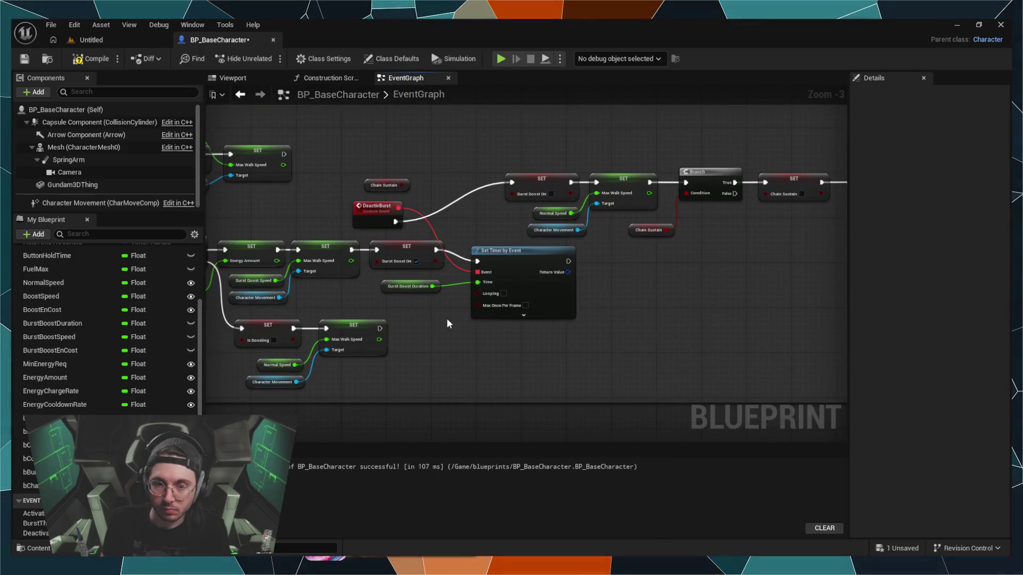
{"action": "left_click", "coordinate": [387, 186]}
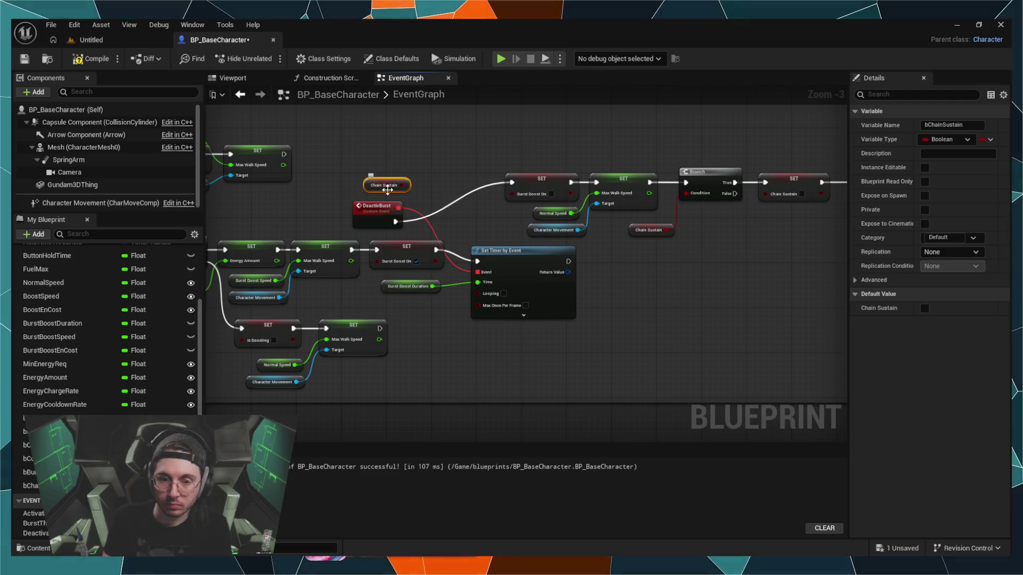
{"action": "key", "text": "Delete"}
Step: Zoom out over the boost nodes and compile BP_BaseCharacter, succeeding in 99 ms
{"action": "scroll", "coordinate": [328, 146], "scroll_direction": "down", "scroll_amount": 2}
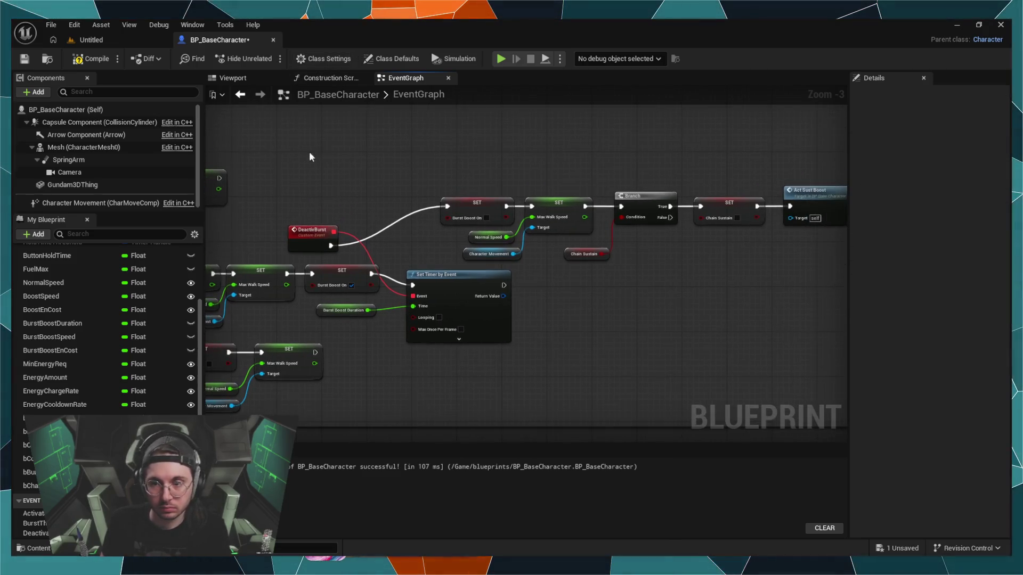
{"action": "left_click_drag", "start_coordinate": [400, 141], "coordinate": [398, 220]}
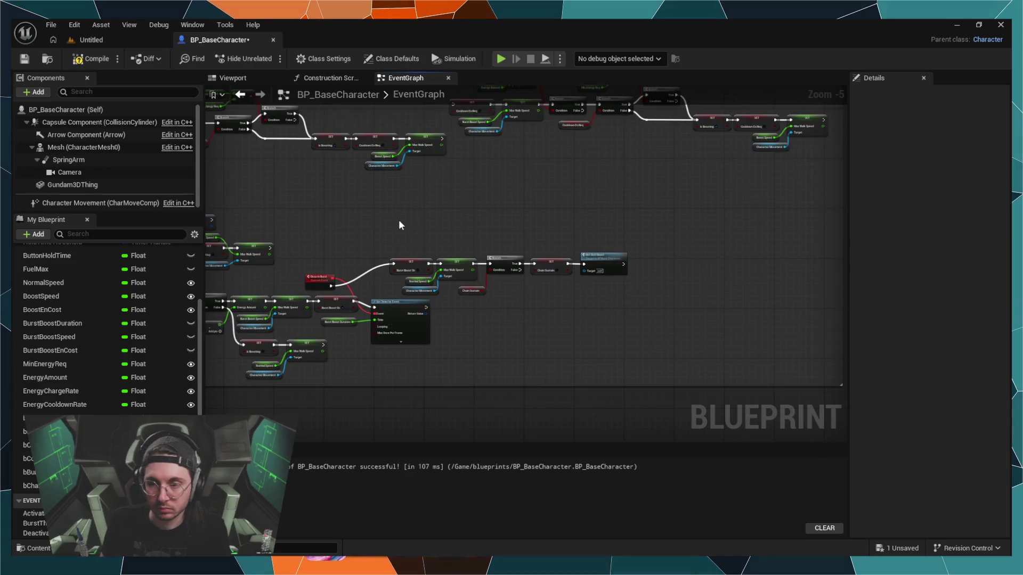
{"action": "scroll", "coordinate": [399, 220], "scroll_direction": "down", "scroll_amount": 1}
{"action": "left_click", "coordinate": [91, 58]}
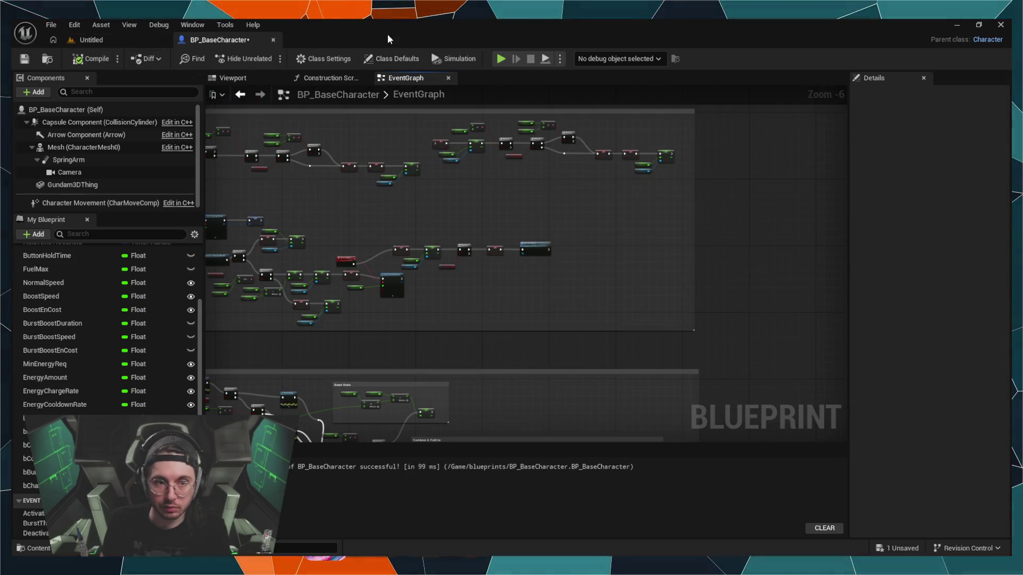
Step: Start a Play-In-Editor session to test BP_BaseCharacter's boost system
{"action": "left_click", "coordinate": [502, 59]}
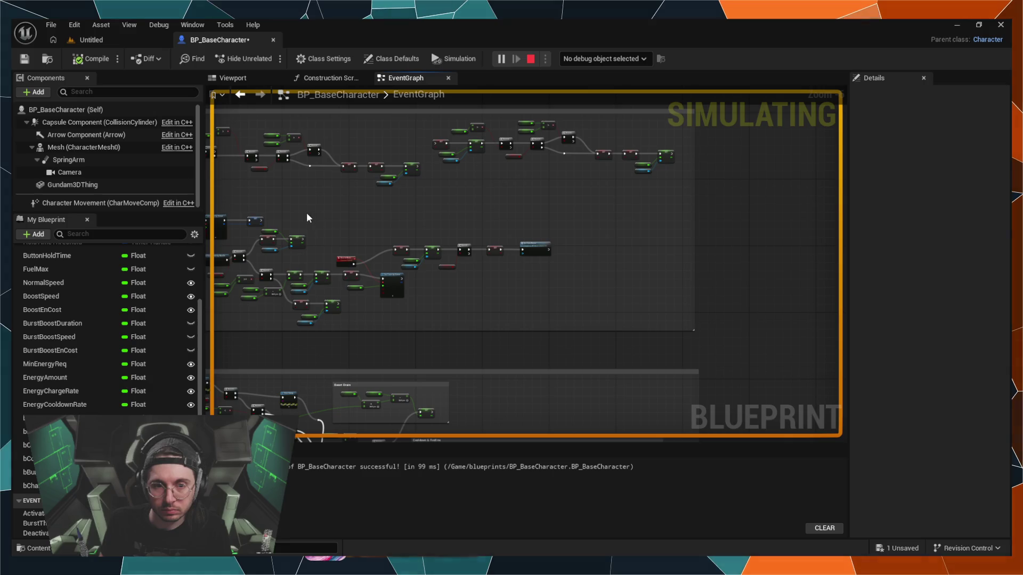
{"action": "scroll", "coordinate": [287, 201], "scroll_direction": "up", "scroll_amount": 8}
{"action": "scroll", "coordinate": [502, 314], "scroll_direction": "down", "scroll_amount": 5}
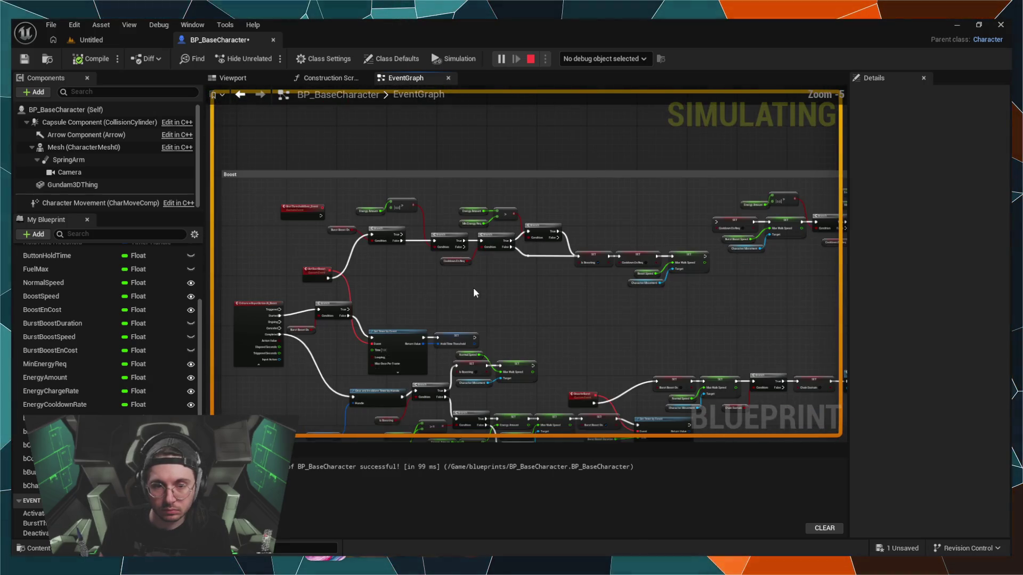
{"action": "scroll", "coordinate": [449, 294], "scroll_direction": "up", "scroll_amount": 3}
{"action": "mouse_move", "coordinate": [461, 221]}
{"action": "left_mouse_down"}
{"action": "mouse_move", "coordinate": [428, 193]}
{"action": "mouse_move", "coordinate": [433, 168]}
{"action": "left_mouse_up"}
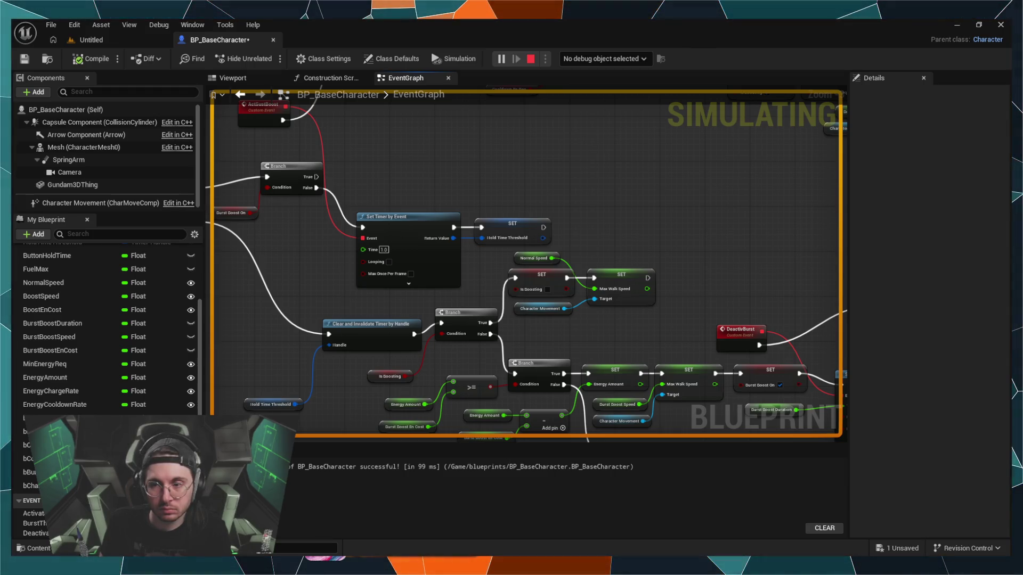
{"action": "mouse_move", "coordinate": [445, 156]}
{"action": "left_mouse_down"}
{"action": "mouse_move", "coordinate": [497, 209]}
{"action": "mouse_move", "coordinate": [485, 213]}
{"action": "mouse_move", "coordinate": [505, 212]}
{"action": "mouse_move", "coordinate": [431, 299]}
{"action": "mouse_move", "coordinate": [422, 326]}
{"action": "mouse_move", "coordinate": [160, 295]}
{"action": "left_mouse_up"}
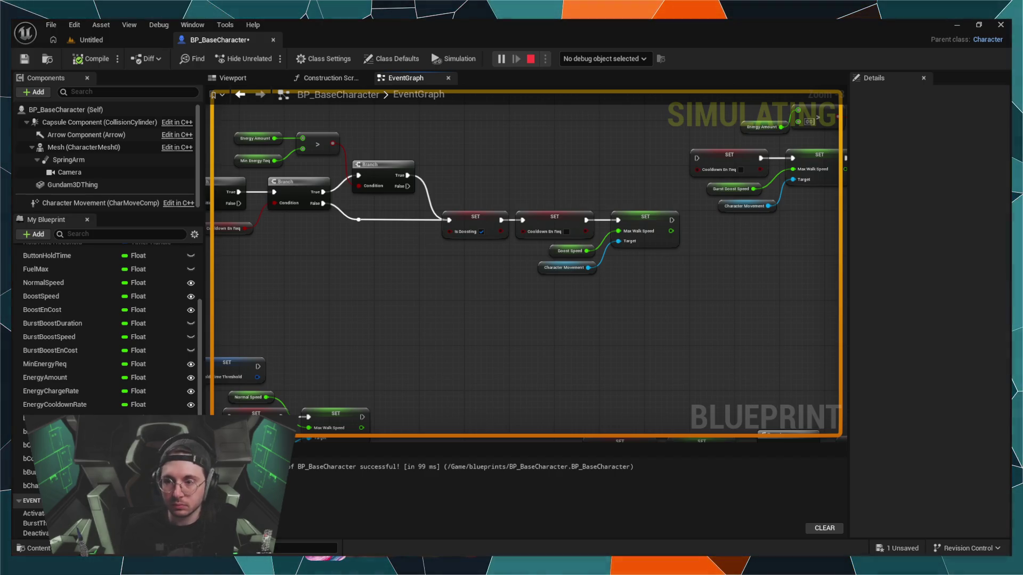
{"action": "mouse_move", "coordinate": [481, 351]}
{"action": "left_mouse_down"}
{"action": "mouse_move", "coordinate": [586, 298]}
{"action": "mouse_move", "coordinate": [526, 264]}
{"action": "mouse_move", "coordinate": [433, 251]}
{"action": "left_mouse_up"}
{"action": "scroll", "coordinate": [627, 276], "scroll_direction": "down", "scroll_amount": 5}
{"action": "scroll", "coordinate": [621, 277], "scroll_direction": "up", "scroll_amount": 3}
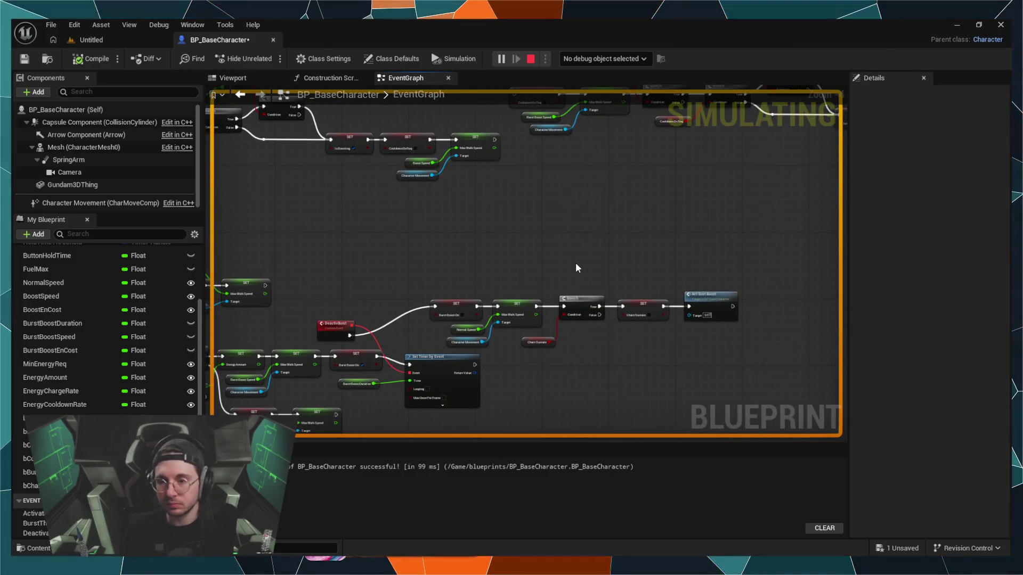
{"action": "left_click_drag", "start_coordinate": [550, 261], "coordinate": [576, 320]}
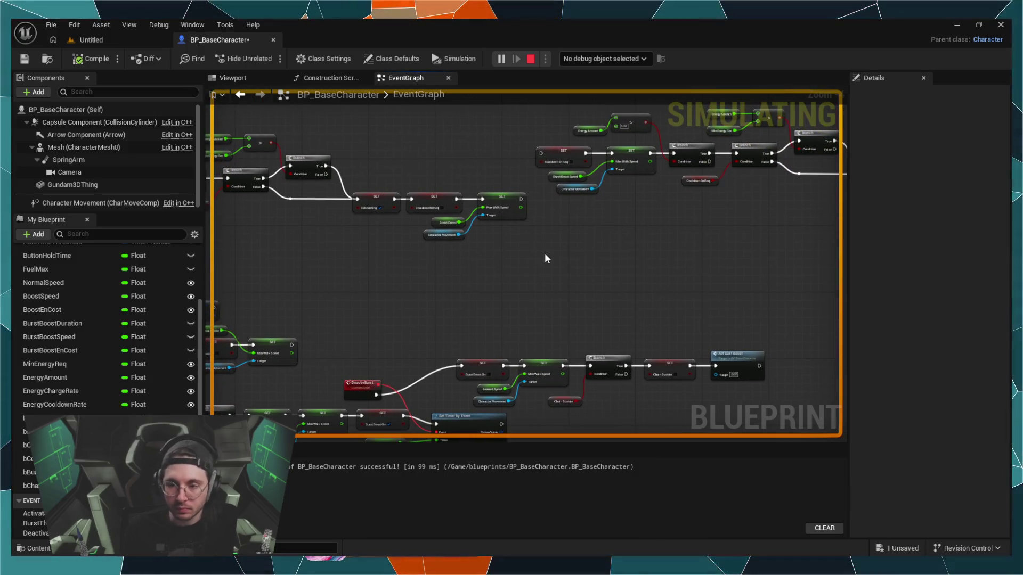
{"action": "mouse_move", "coordinate": [544, 254]}
{"action": "left_mouse_down"}
{"action": "mouse_move", "coordinate": [566, 297]}
{"action": "mouse_move", "coordinate": [577, 243]}
{"action": "mouse_move", "coordinate": [591, 299]}
{"action": "left_mouse_up"}
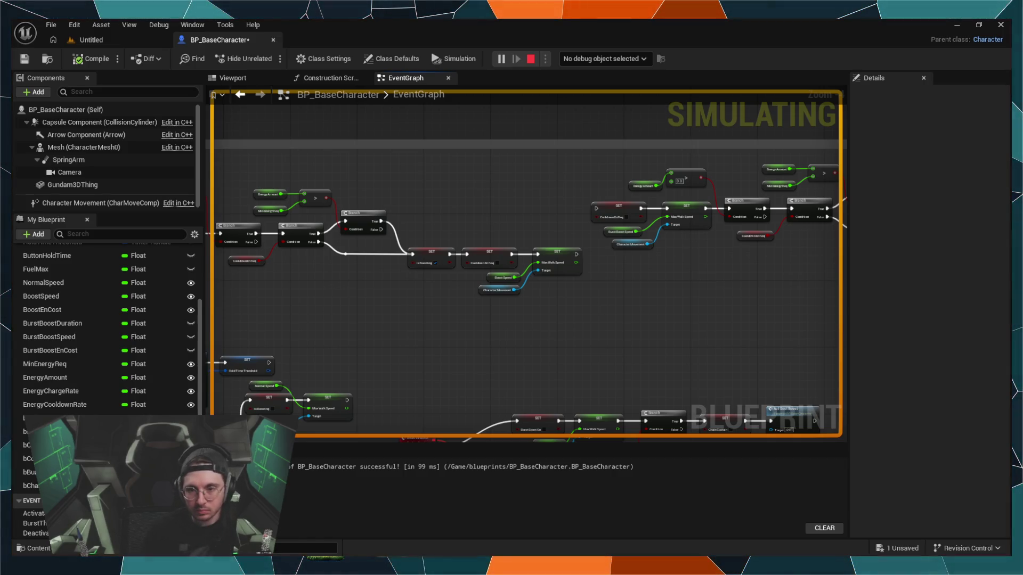
Step: Drag a wire from the Max Walk Speed SET, then review the boost nodes in the EventGraph
{"action": "left_click_drag", "start_coordinate": [578, 254], "coordinate": [607, 290]}
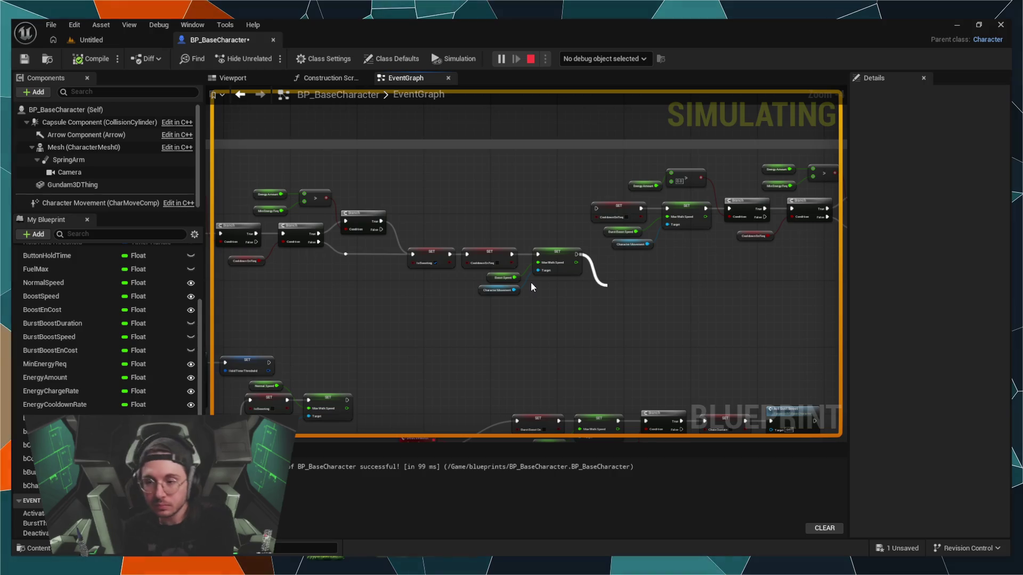
{"action": "double_click", "coordinate": [415, 98]}
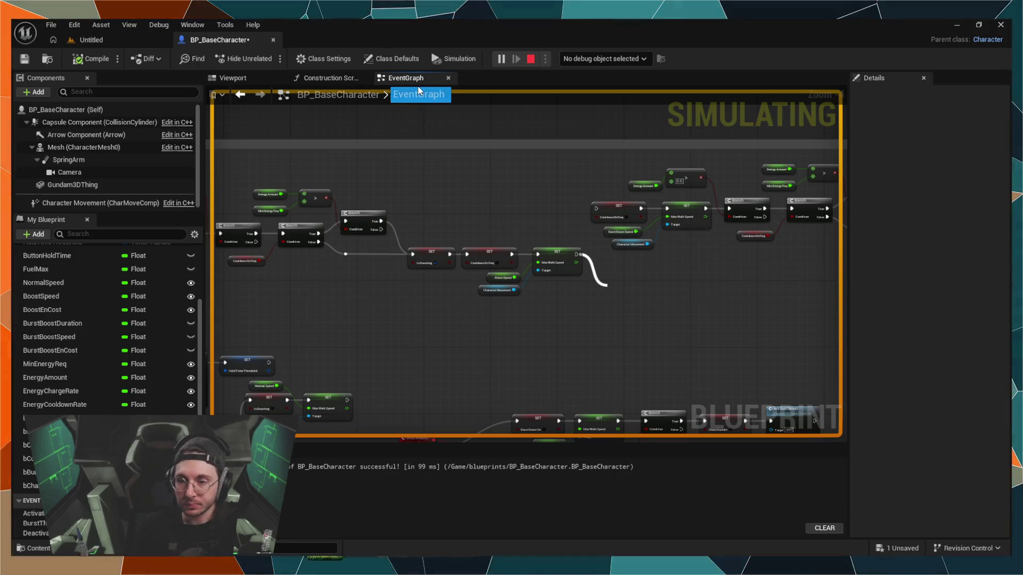
{"action": "key", "text": "Escape"}
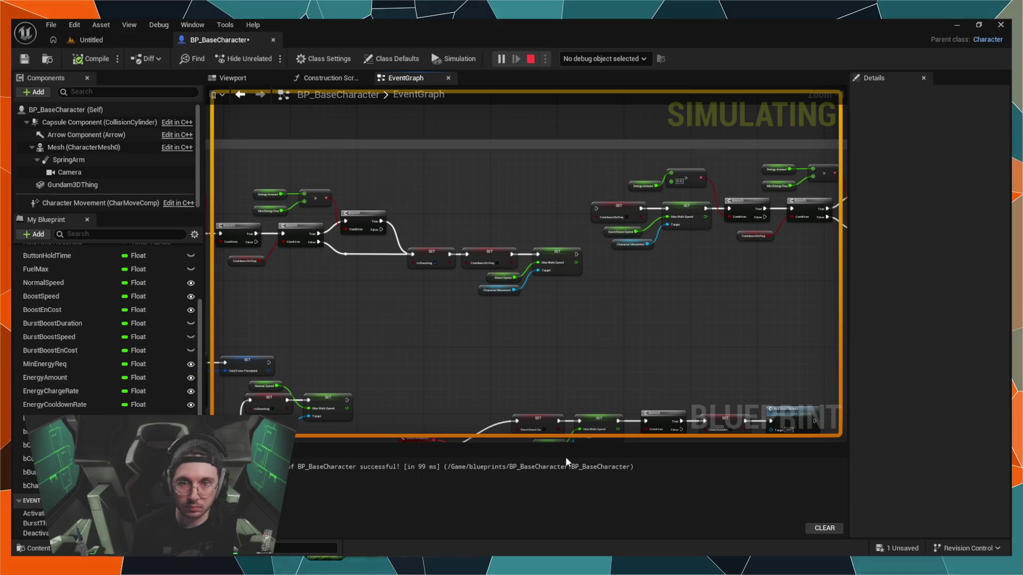
{"action": "scroll", "coordinate": [541, 340], "scroll_direction": "up", "scroll_amount": 3}
Step: Add a Branch after the Max Walk Speed SET with a Chain Sustain getter beside it
{"action": "scroll", "coordinate": [507, 326], "scroll_direction": "down", "scroll_amount": 4}
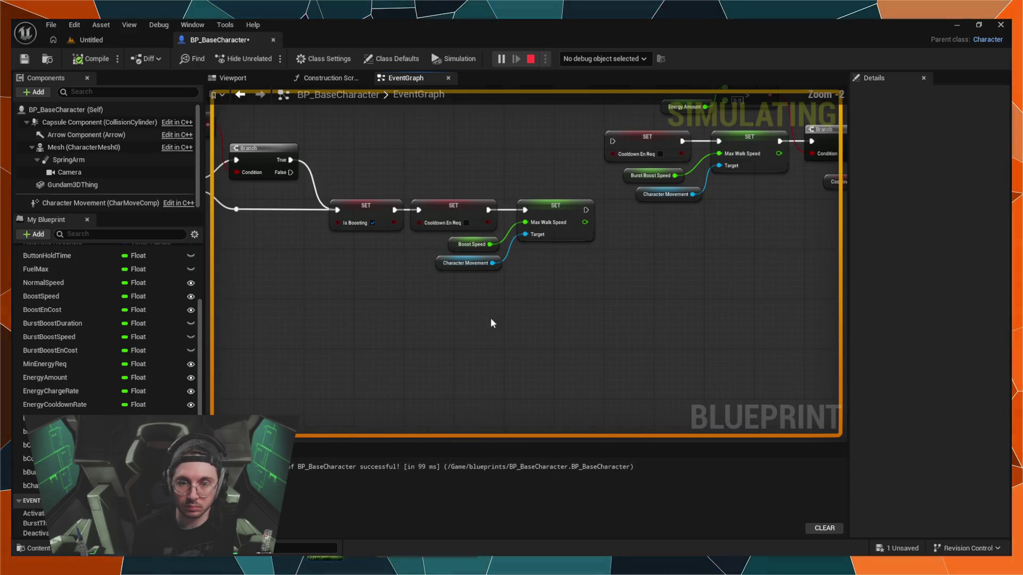
{"action": "mouse_move", "coordinate": [475, 303]}
{"action": "left_mouse_down"}
{"action": "mouse_move", "coordinate": [373, 317]}
{"action": "mouse_move", "coordinate": [398, 289]}
{"action": "left_mouse_up"}
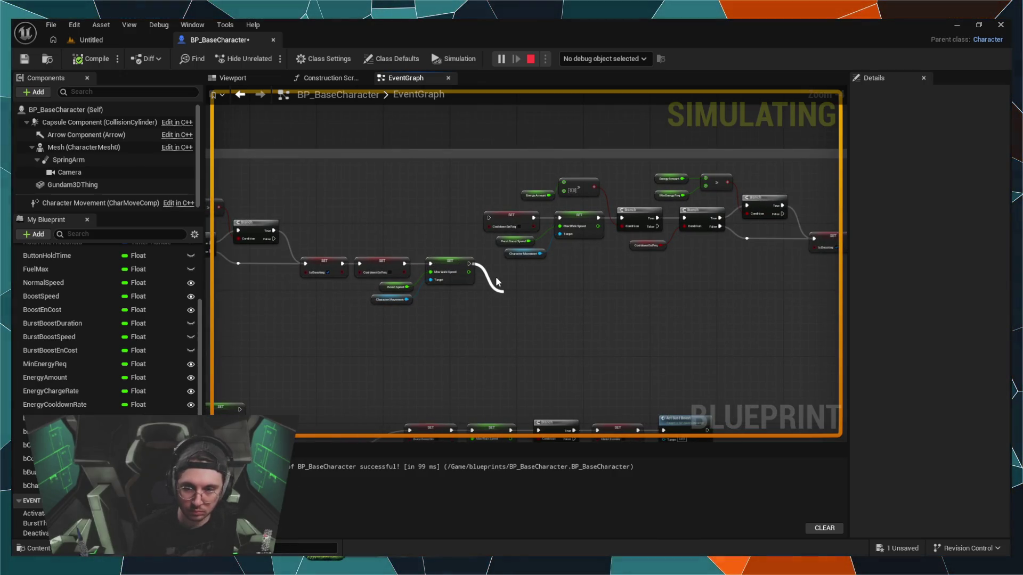
{"action": "left_click_drag", "start_coordinate": [495, 282], "coordinate": [495, 277]}
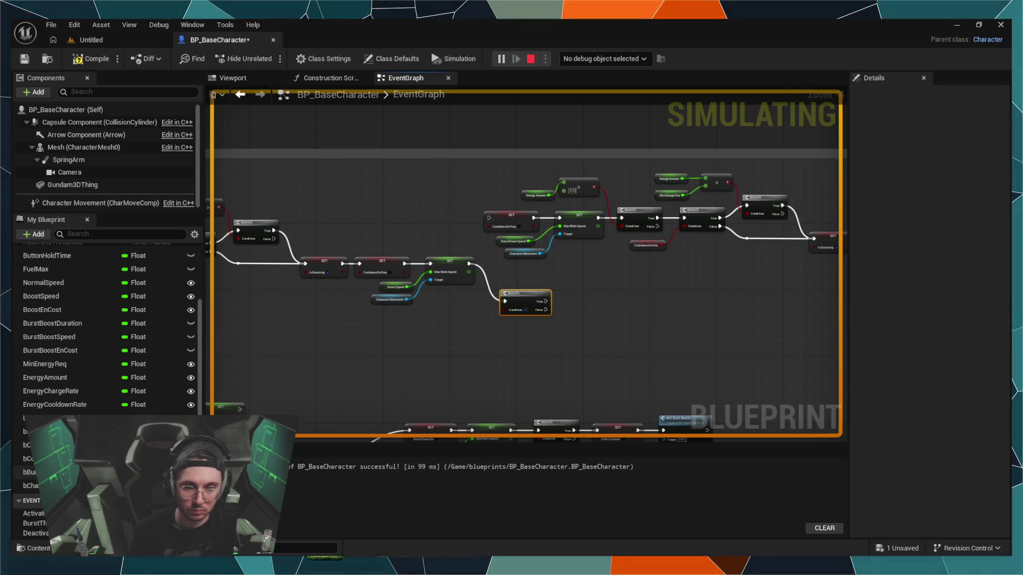
{"action": "left_click", "coordinate": [31, 485]}
{"action": "left_click_drag", "start_coordinate": [449, 323], "coordinate": [479, 313]}
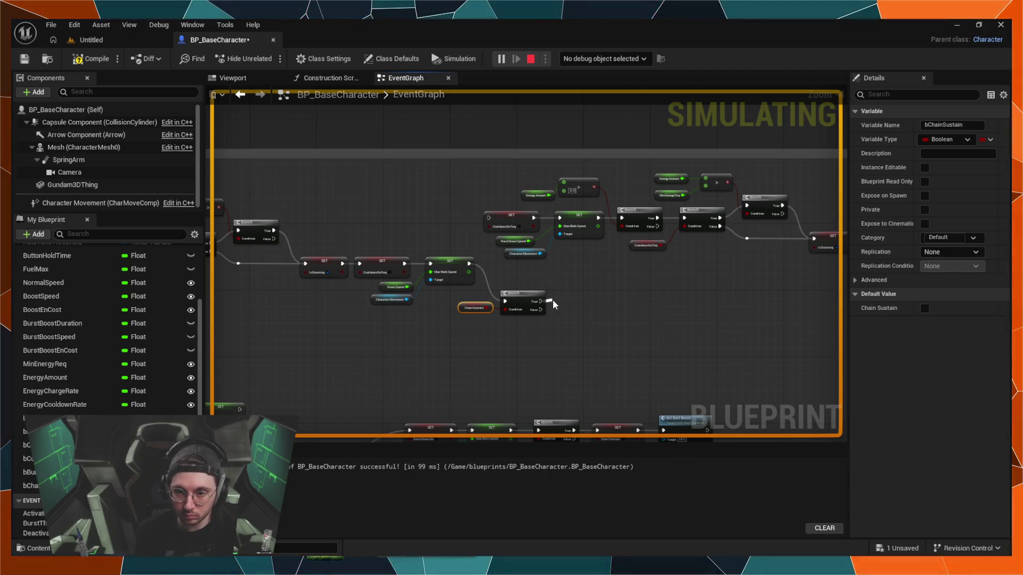
Step: Add a second Branch calling Act Sust Boost on True, then add a new Boolean variable
{"action": "left_click", "coordinate": [584, 353]}
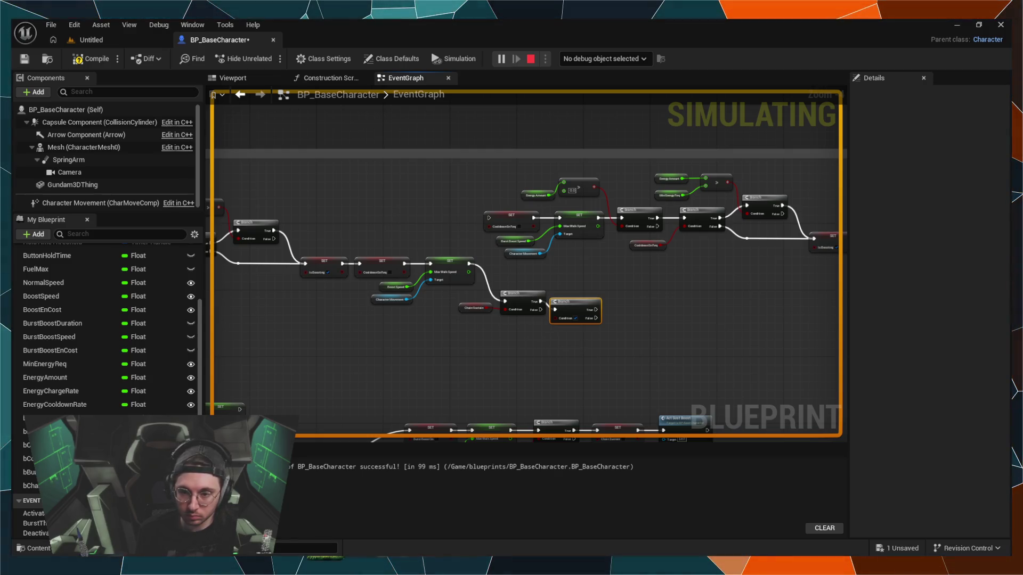
{"action": "mouse_move", "coordinate": [575, 299]}
{"action": "left_mouse_down"}
{"action": "mouse_move", "coordinate": [613, 302]}
{"action": "mouse_move", "coordinate": [613, 289]}
{"action": "mouse_move", "coordinate": [625, 296]}
{"action": "left_mouse_up"}
{"action": "left_click", "coordinate": [670, 336]}
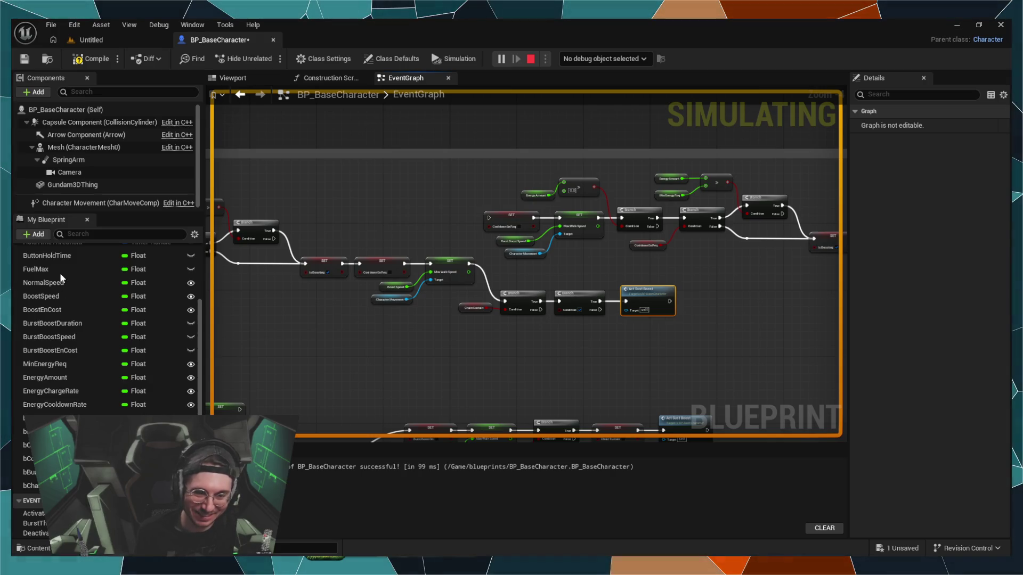
{"action": "left_click", "coordinate": [34, 233]}
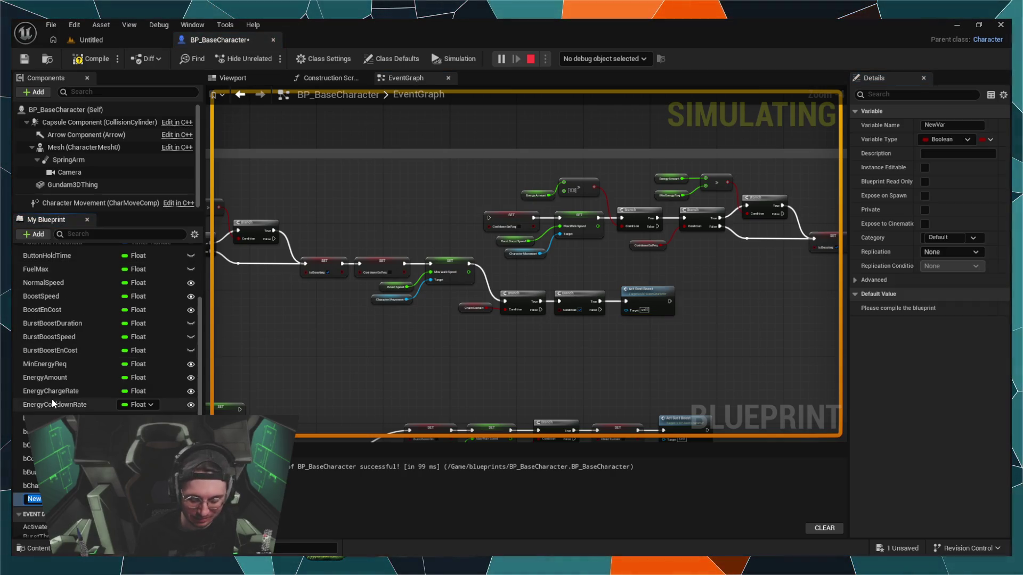
Step: Name the new Boolean variable bBoostButtonHeld and start a wire from the Branch's False output
{"action": "type", "text": "bBoostButtonHeld"}
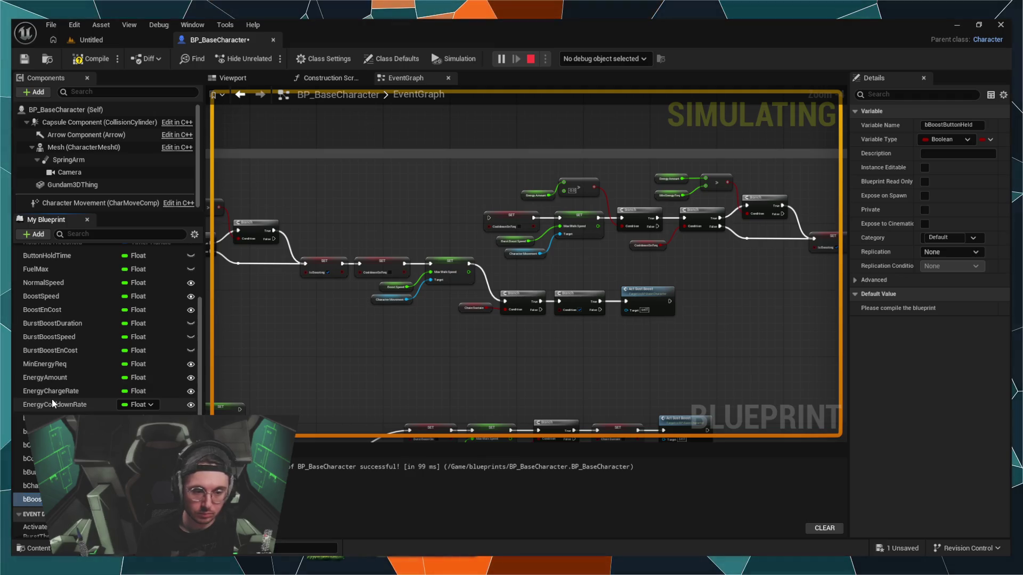
{"action": "key", "text": "Return"}
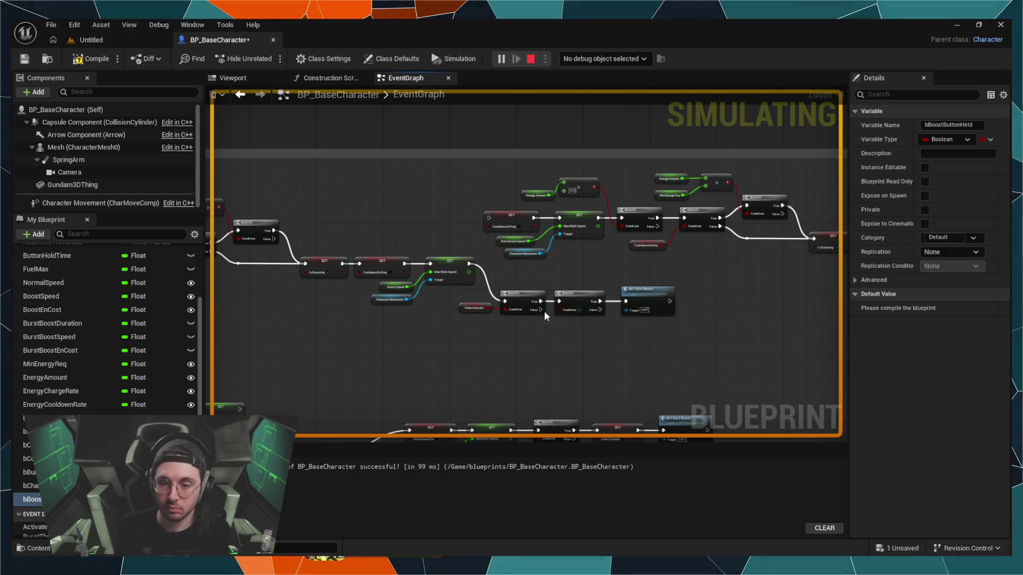
{"action": "left_click_drag", "start_coordinate": [538, 313], "coordinate": [542, 333]}
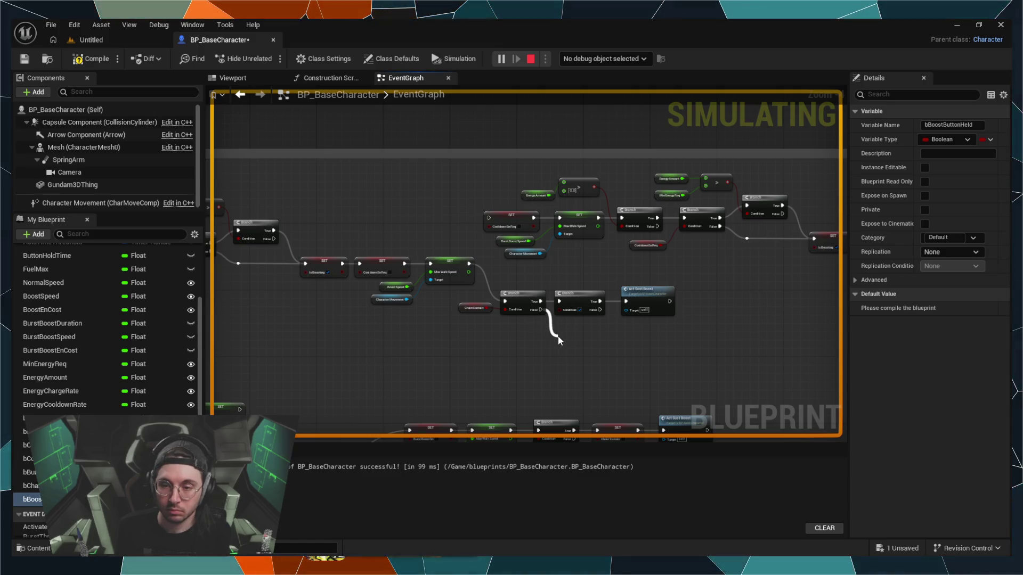
{"action": "mouse_move", "coordinate": [589, 346]}
{"action": "left_mouse_down"}
{"action": "mouse_move", "coordinate": [598, 396]}
{"action": "mouse_move", "coordinate": [589, 358]}
{"action": "left_mouse_up"}
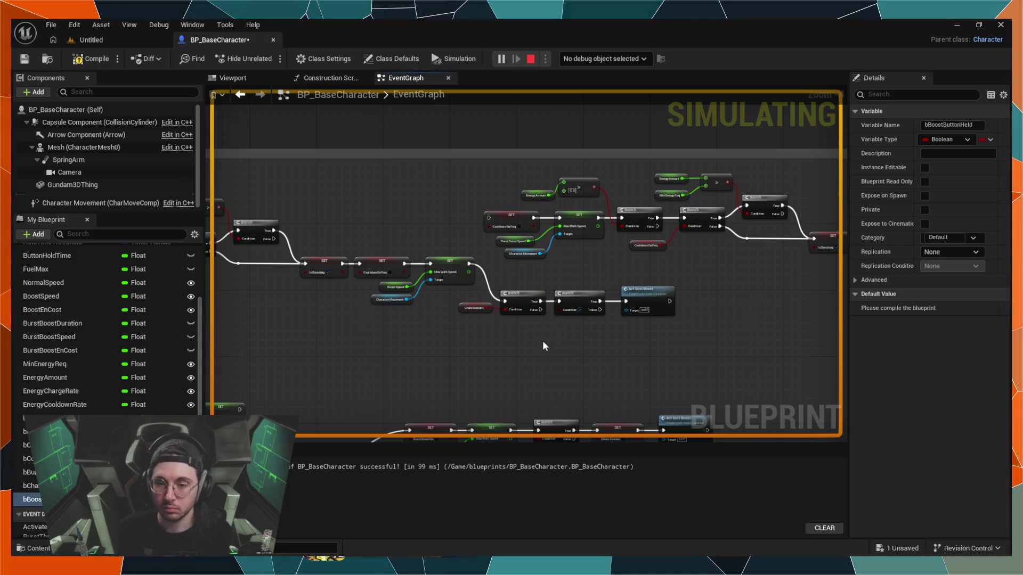
{"action": "left_click_drag", "start_coordinate": [541, 309], "coordinate": [570, 339]}
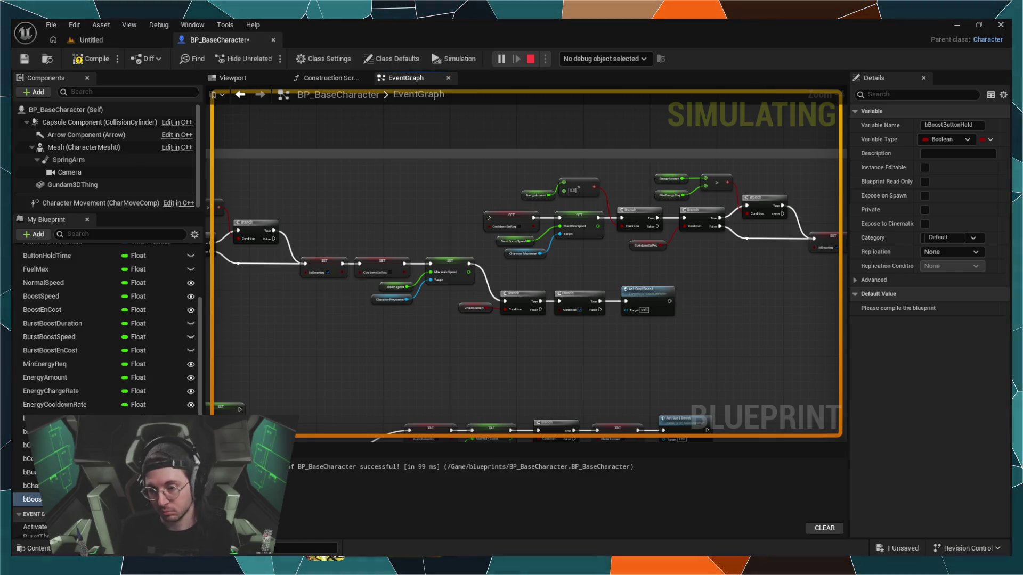
{"action": "left_click", "coordinate": [580, 309]}
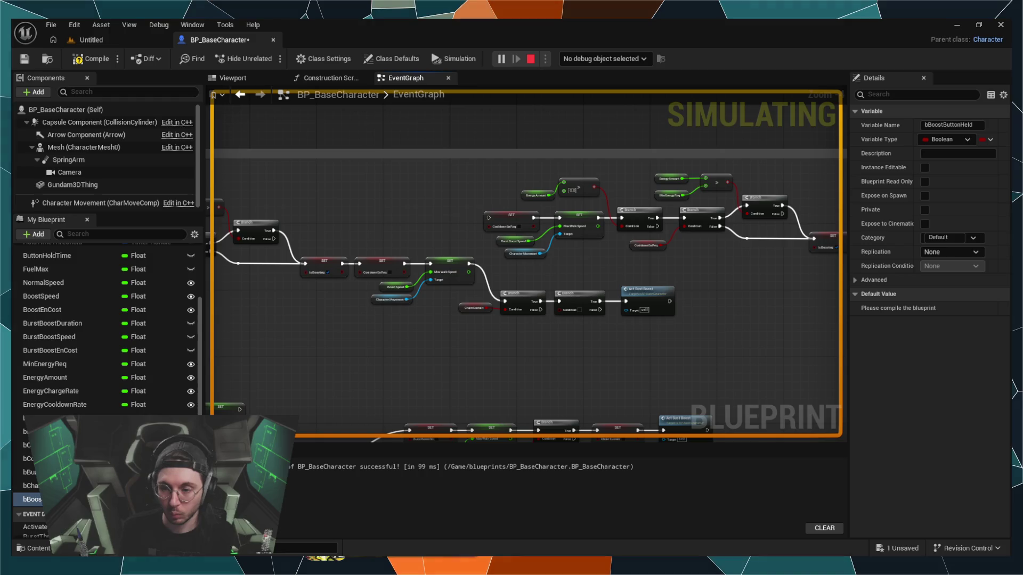
{"action": "scroll", "coordinate": [611, 369], "scroll_direction": "up", "scroll_amount": 3}
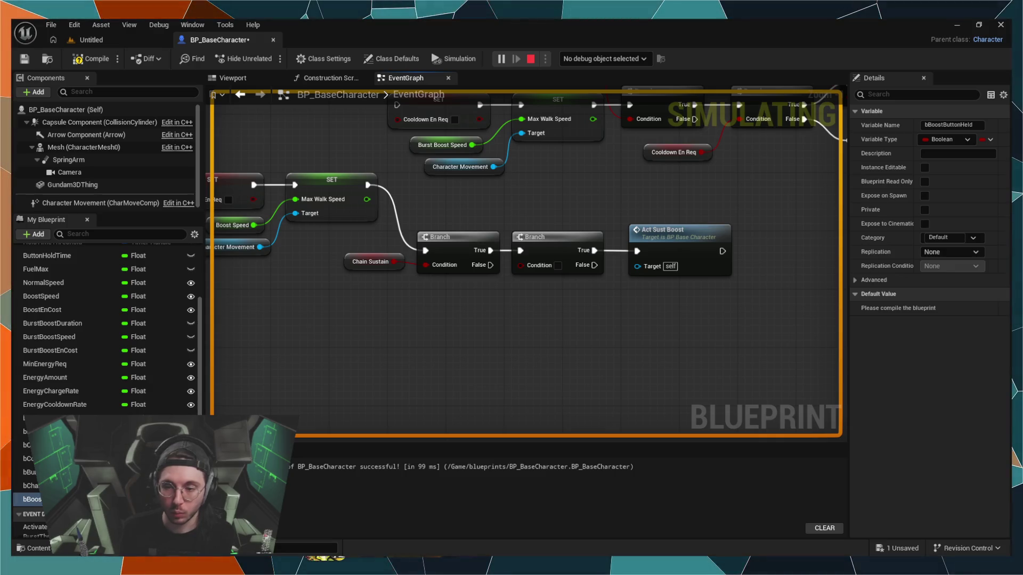
{"action": "mouse_move", "coordinate": [594, 264]}
{"action": "left_mouse_down"}
{"action": "mouse_move", "coordinate": [633, 305]}
{"action": "mouse_move", "coordinate": [625, 310]}
{"action": "left_mouse_up"}
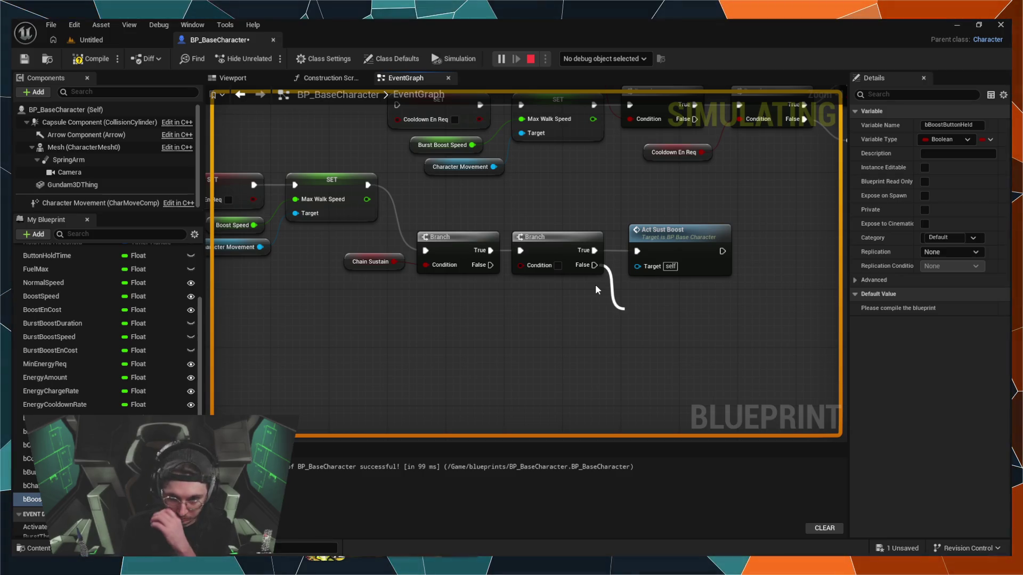
Step: Set Chain Sustain to false from the second Branch's False output and compile in 112 ms
{"action": "left_click", "coordinate": [715, 323]}
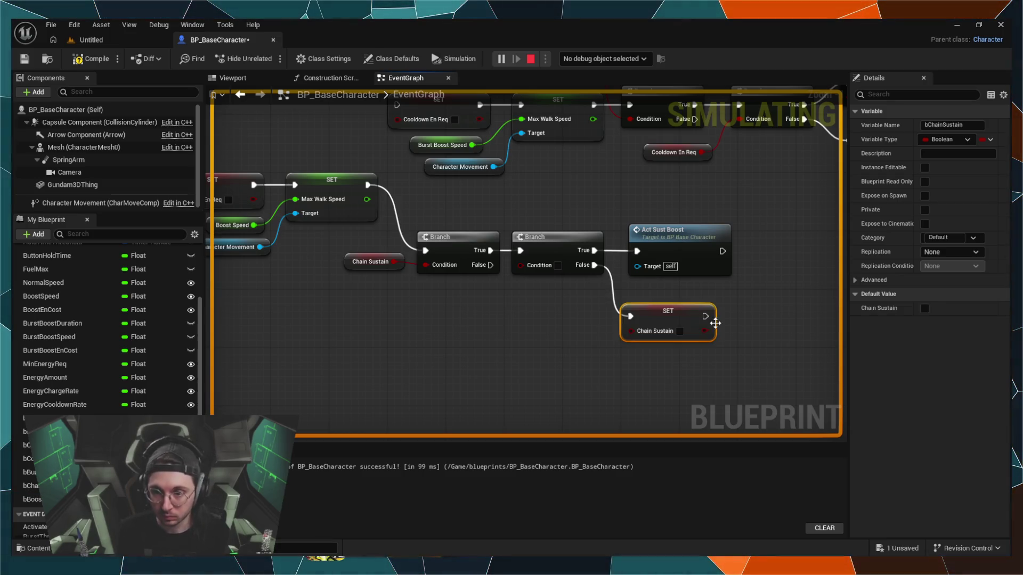
{"action": "left_click_drag", "start_coordinate": [691, 306], "coordinate": [698, 299]}
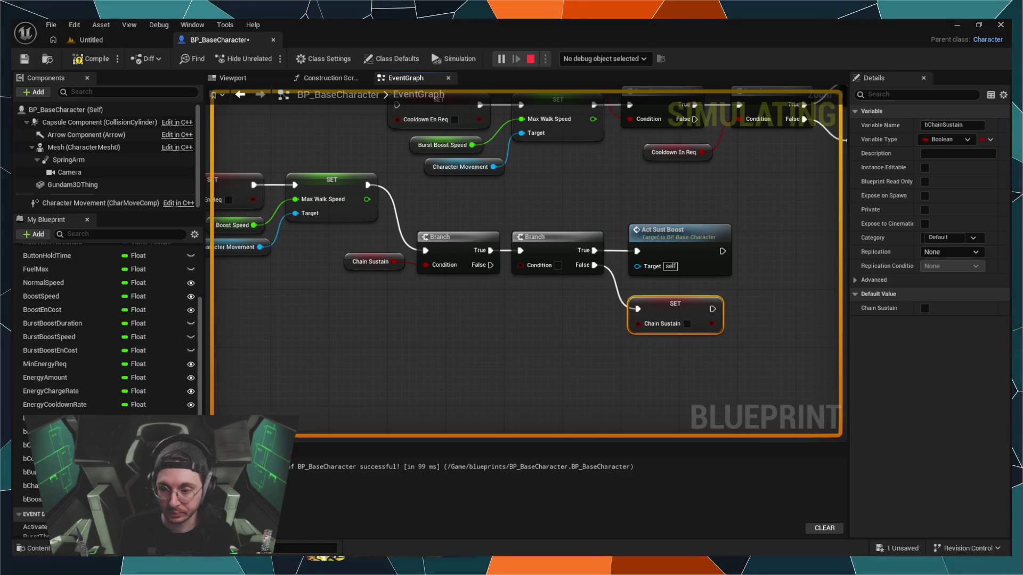
{"action": "left_click", "coordinate": [94, 60]}
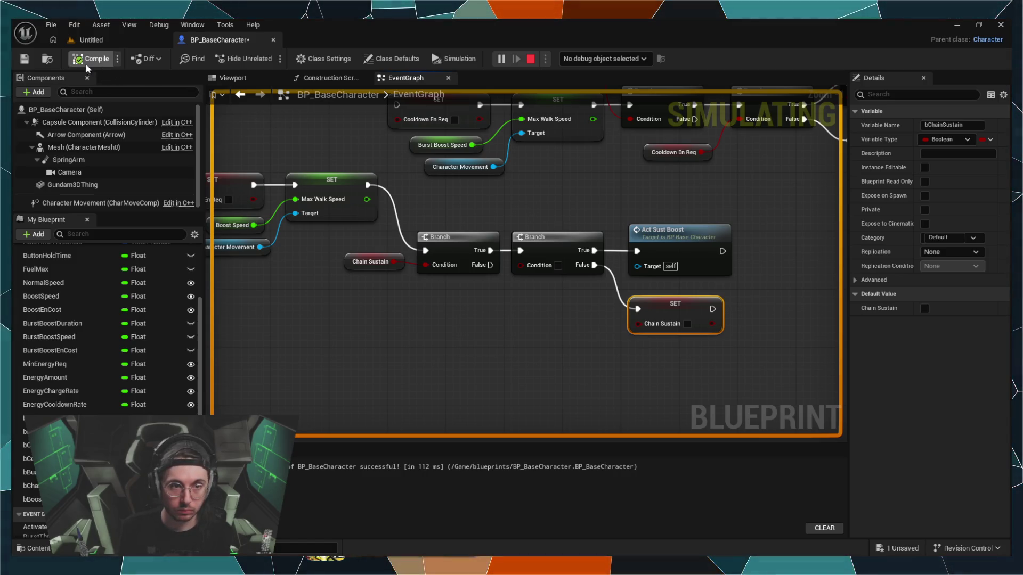
Step: Stop the simulation, play the level, and walk and boost the mech with W
{"action": "left_click", "coordinate": [531, 60]}
{"action": "left_click", "coordinate": [86, 41]}
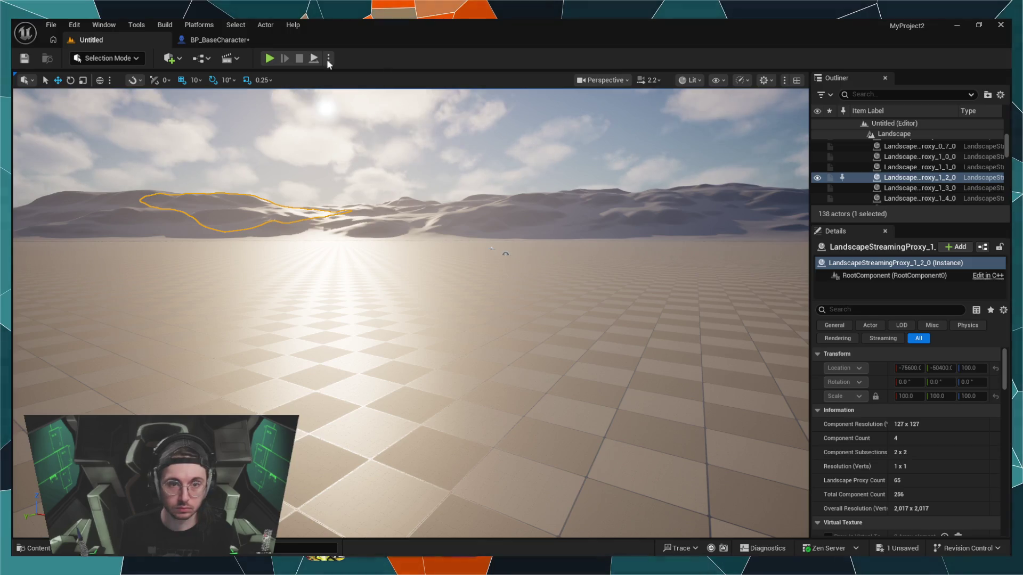
{"action": "left_click", "coordinate": [270, 58]}
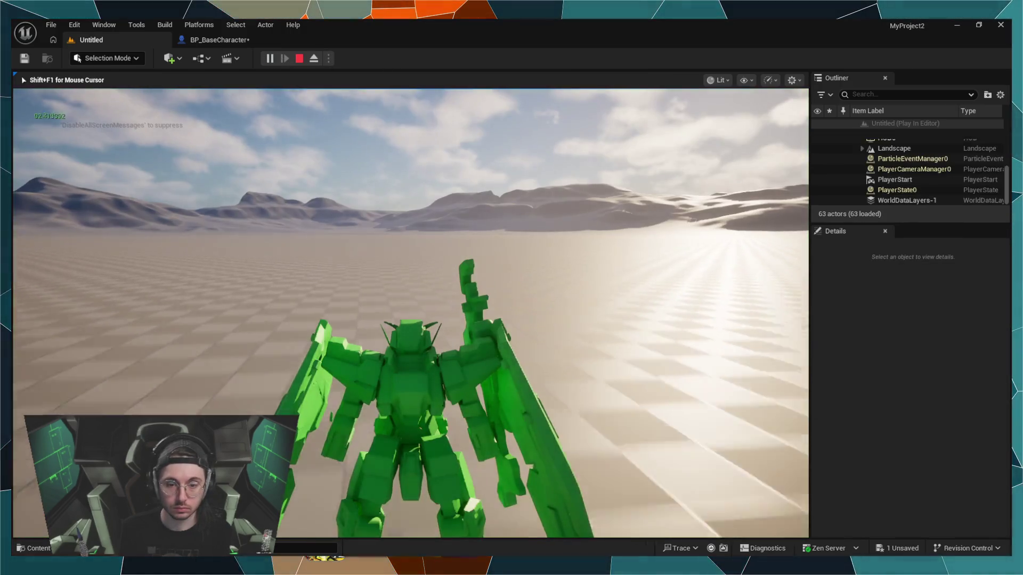
{"action": "key", "text": "w"}
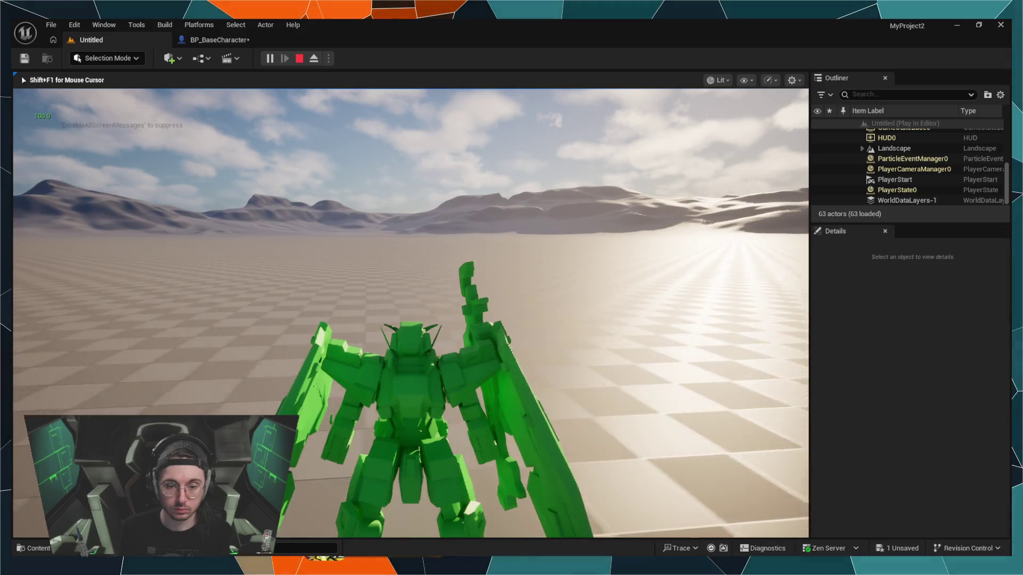
{"action": "key", "text": "w"}
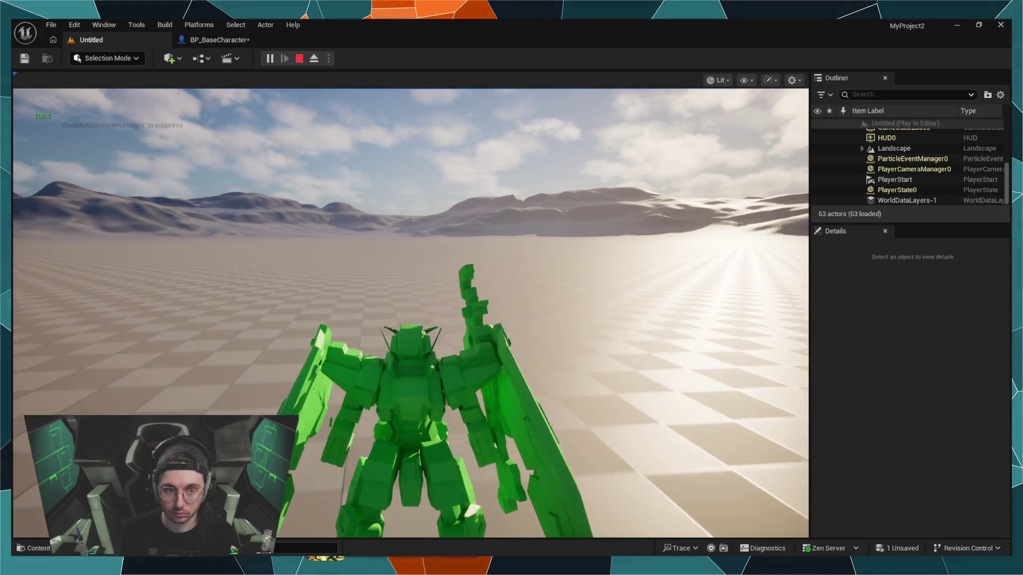
{"action": "key", "text": "w"}
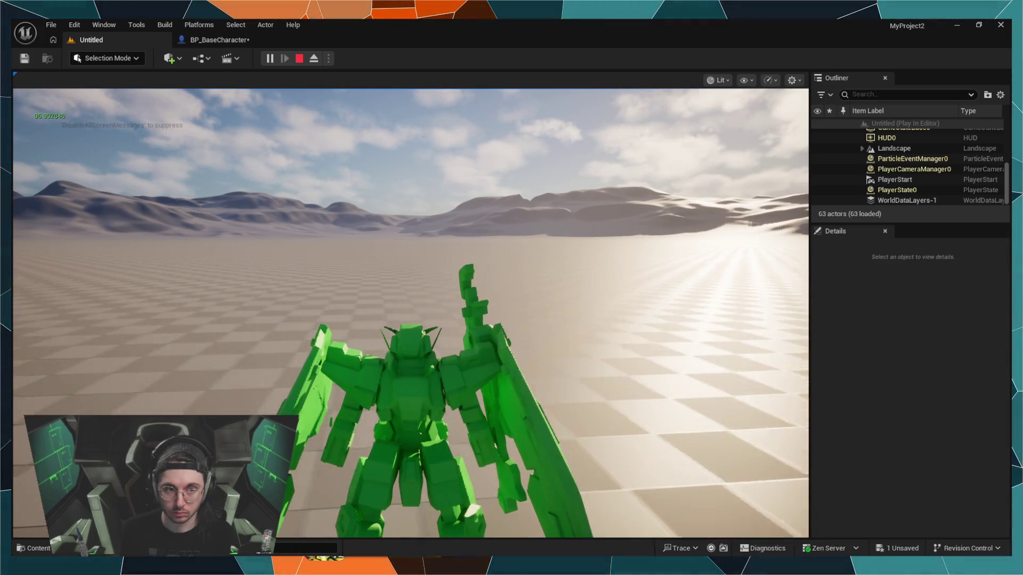
Step: Finish walking the mech, end play, and return to BP_BaseCharacter's EventGraph
{"action": "key", "text": "w"}
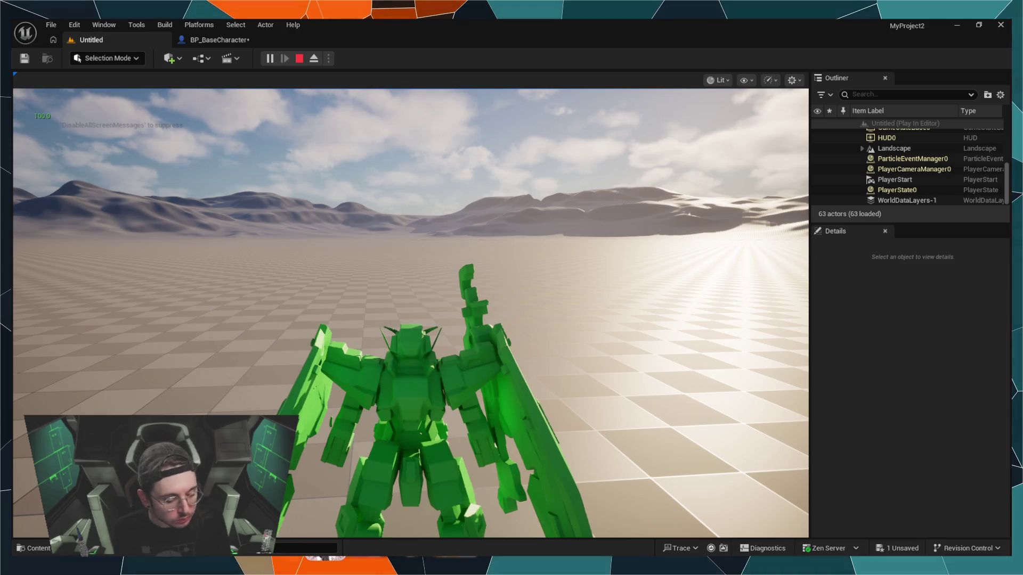
{"action": "key", "text": "Escape"}
{"action": "left_click", "coordinate": [695, 166]}
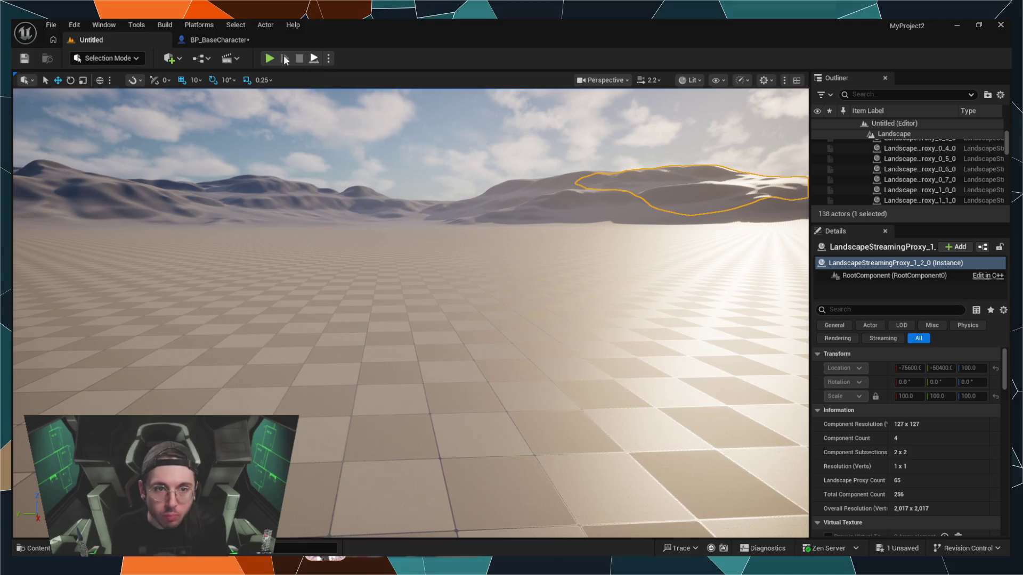
{"action": "left_click", "coordinate": [250, 40]}
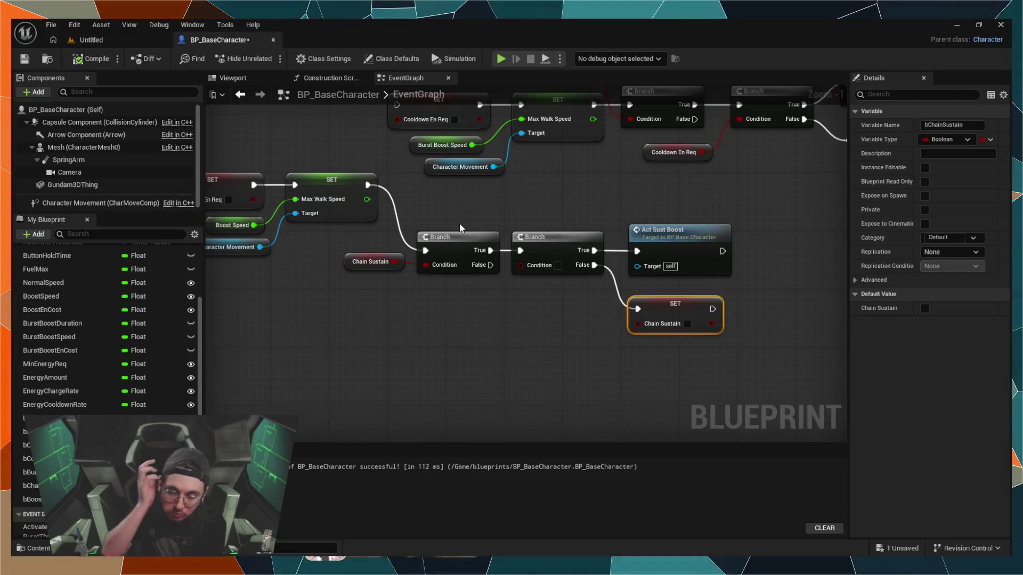
{"action": "mouse_move", "coordinate": [397, 321]}
{"action": "left_mouse_down"}
{"action": "mouse_move", "coordinate": [488, 291]}
{"action": "mouse_move", "coordinate": [505, 309]}
{"action": "left_mouse_up"}
{"action": "scroll", "coordinate": [489, 296], "scroll_direction": "down", "scroll_amount": 2}
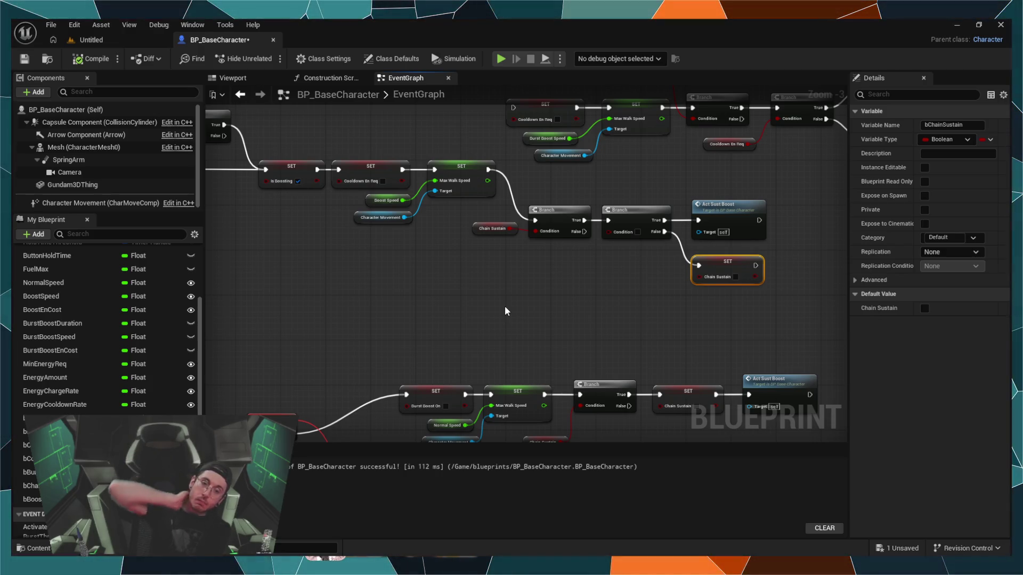
{"action": "mouse_move", "coordinate": [543, 340]}
{"action": "left_mouse_down"}
{"action": "mouse_move", "coordinate": [479, 244]}
{"action": "mouse_move", "coordinate": [529, 238]}
{"action": "left_mouse_up"}
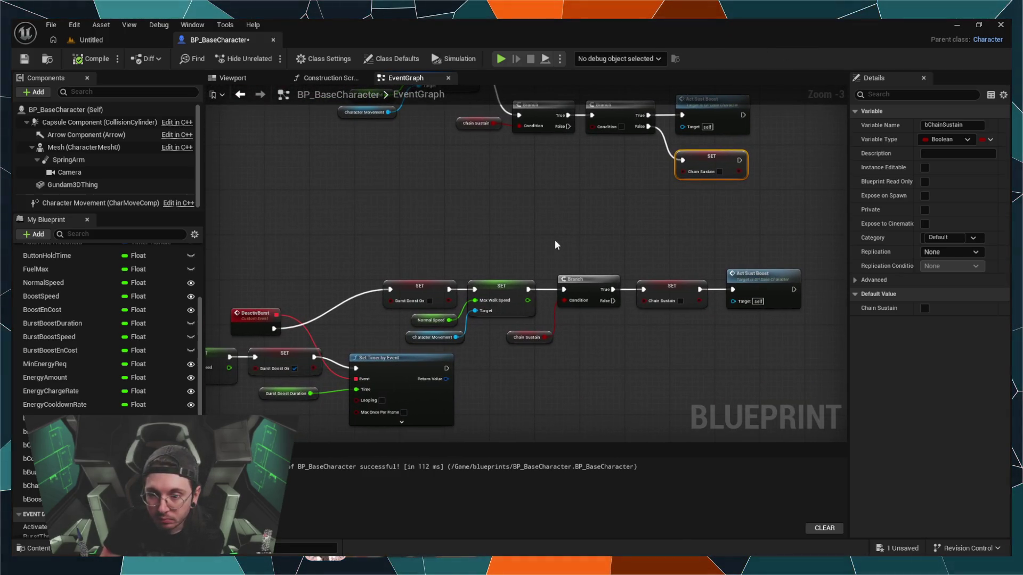
{"action": "left_click_drag", "start_coordinate": [616, 370], "coordinate": [660, 342]}
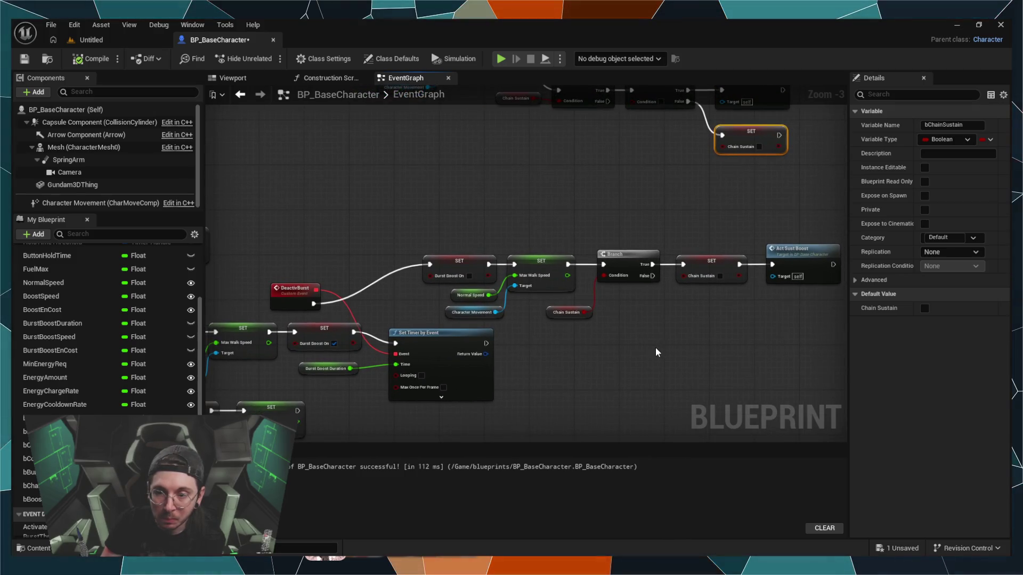
{"action": "scroll", "coordinate": [655, 347], "scroll_direction": "down", "scroll_amount": 2}
{"action": "scroll", "coordinate": [655, 347], "scroll_direction": "up", "scroll_amount": 1}
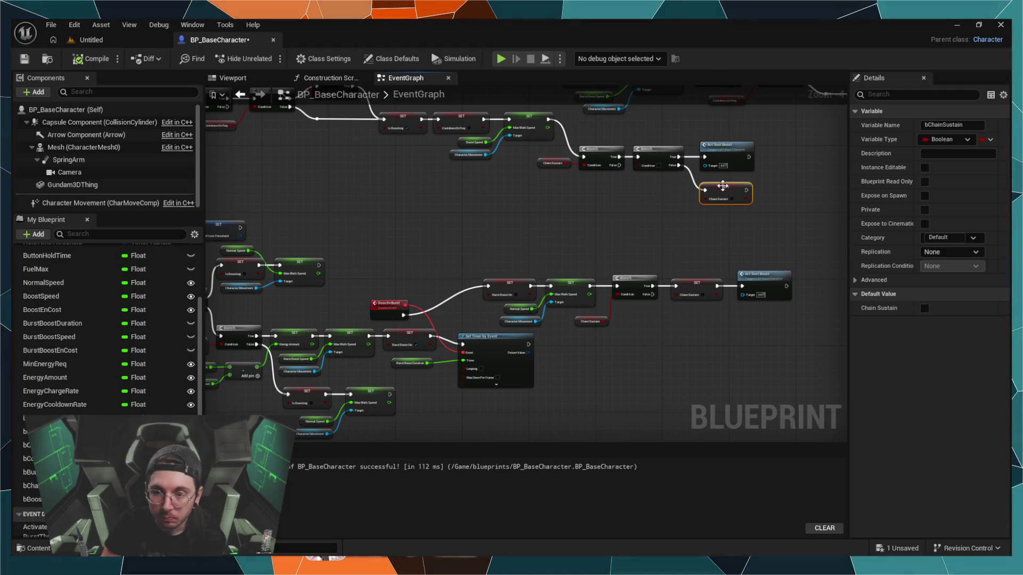
Step: Move the burst branch's Chain Sustain SET node below the main execution line
{"action": "left_click_drag", "start_coordinate": [749, 227], "coordinate": [674, 198]}
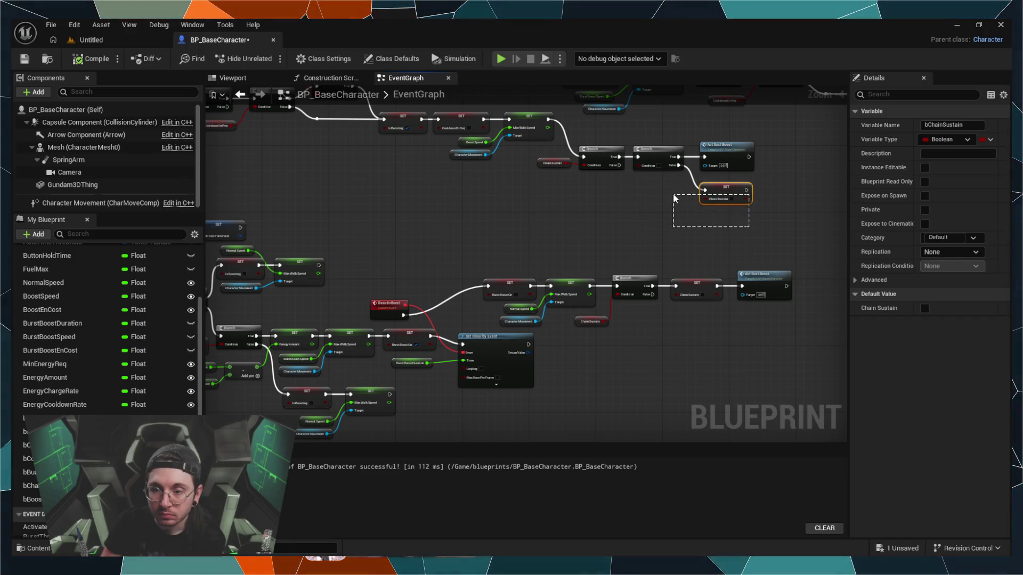
{"action": "left_click_drag", "start_coordinate": [675, 199], "coordinate": [763, 210]}
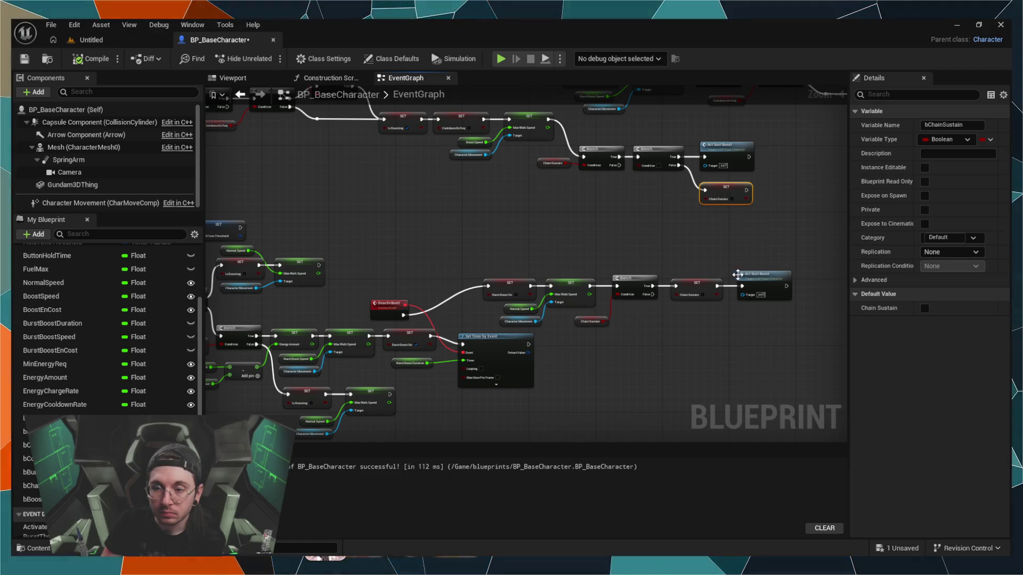
{"action": "left_click_drag", "start_coordinate": [702, 285], "coordinate": [701, 338]}
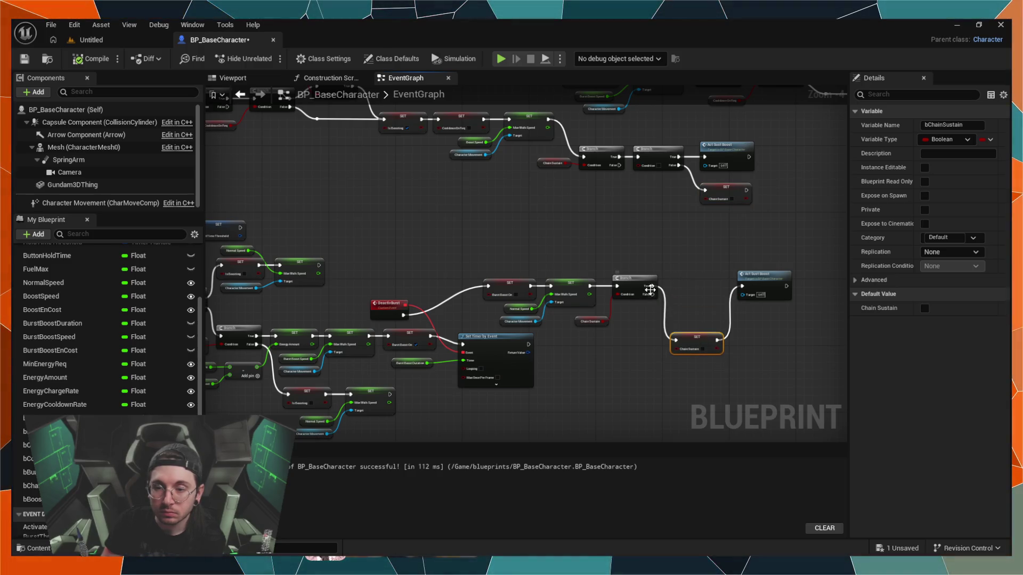
Step: Wire Branch True to Act Sust Boost and False to the Chain Sustain SET, then play
{"action": "left_click_drag", "start_coordinate": [652, 287], "coordinate": [741, 286]}
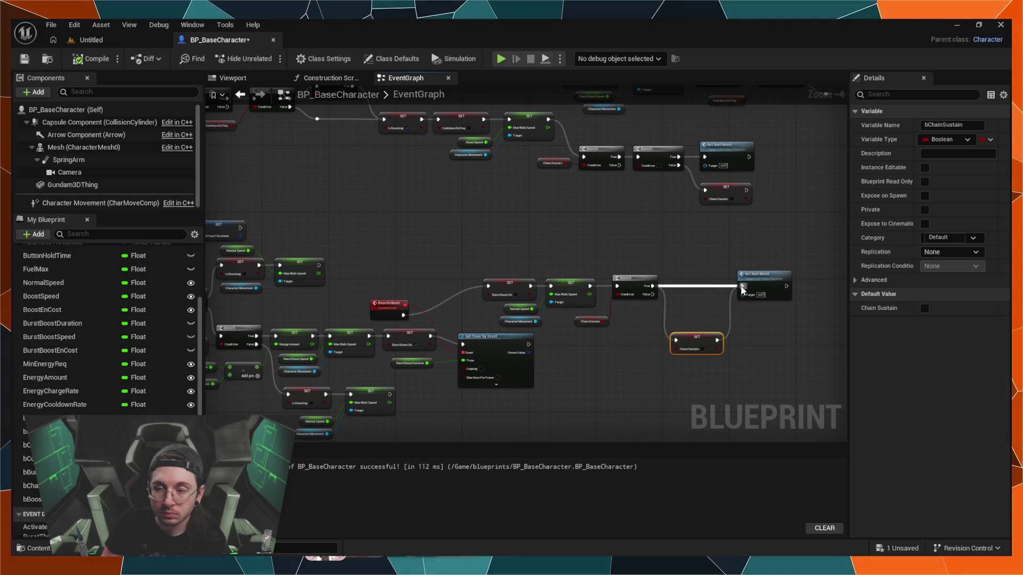
{"action": "mouse_move", "coordinate": [653, 294]}
{"action": "left_mouse_down"}
{"action": "mouse_move", "coordinate": [657, 326]}
{"action": "mouse_move", "coordinate": [693, 318]}
{"action": "mouse_move", "coordinate": [693, 301]}
{"action": "mouse_move", "coordinate": [696, 322]}
{"action": "left_mouse_up"}
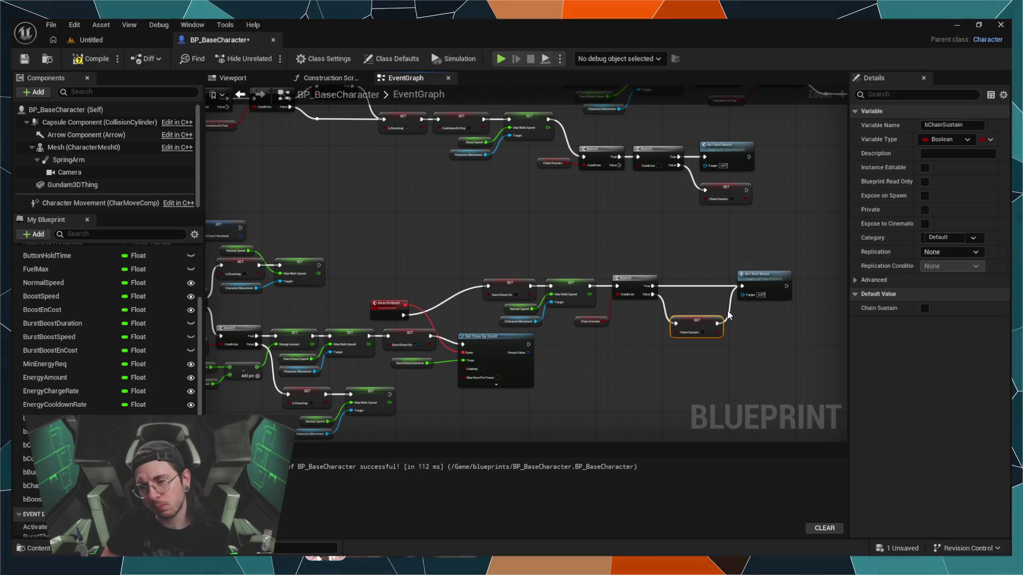
{"action": "left_click", "coordinate": [728, 318]}
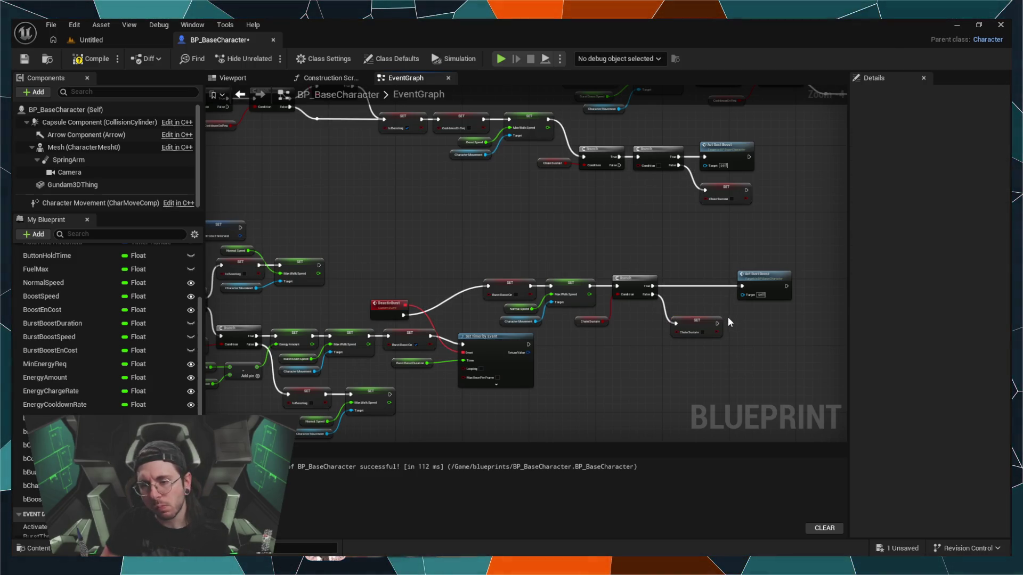
{"action": "left_click", "coordinate": [705, 317]}
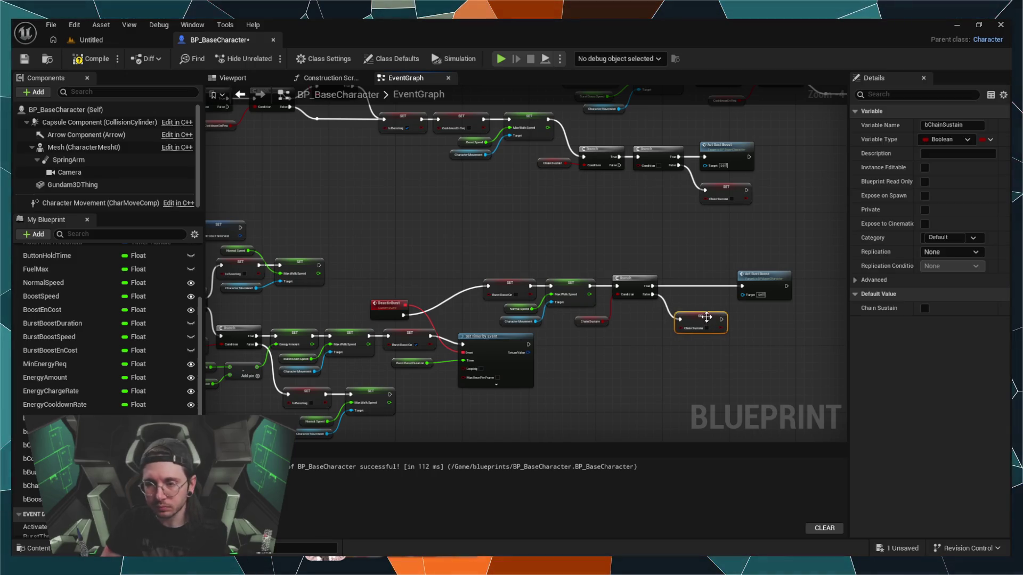
{"action": "left_click", "coordinate": [497, 62]}
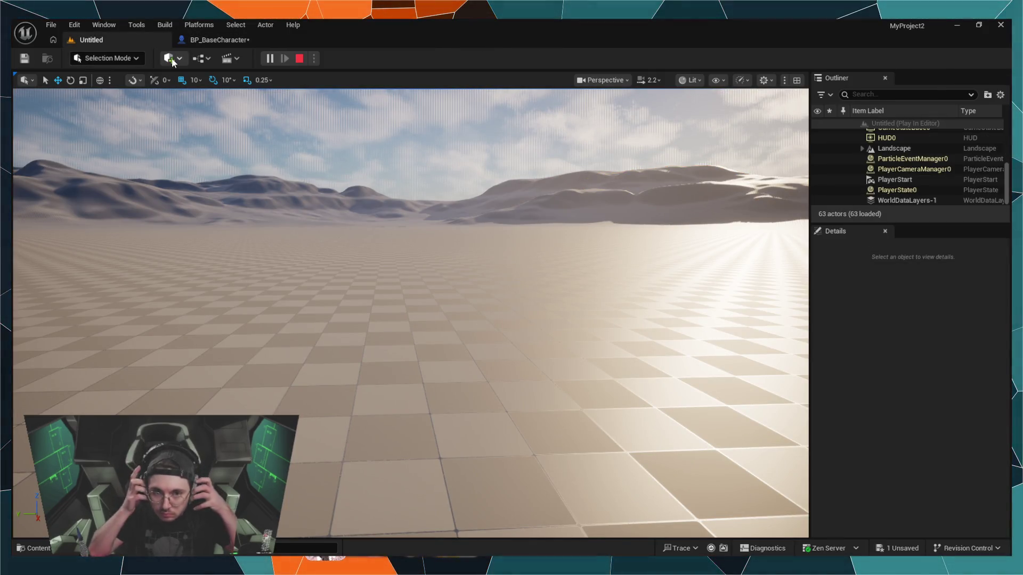
Step: End the current play session and restart Play to retest the boost
{"action": "left_click", "coordinate": [695, 283]}
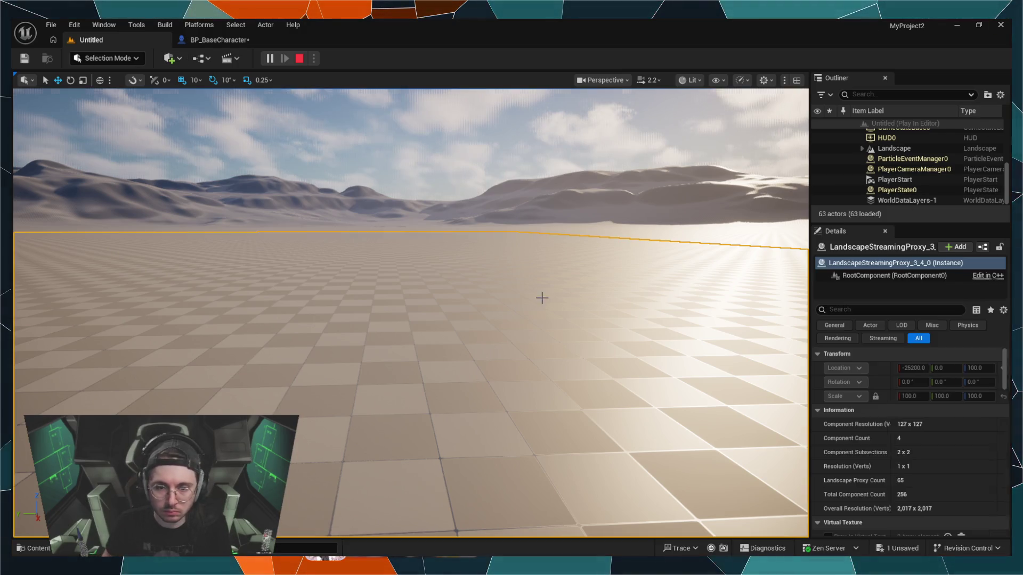
{"action": "key", "text": "Escape"}
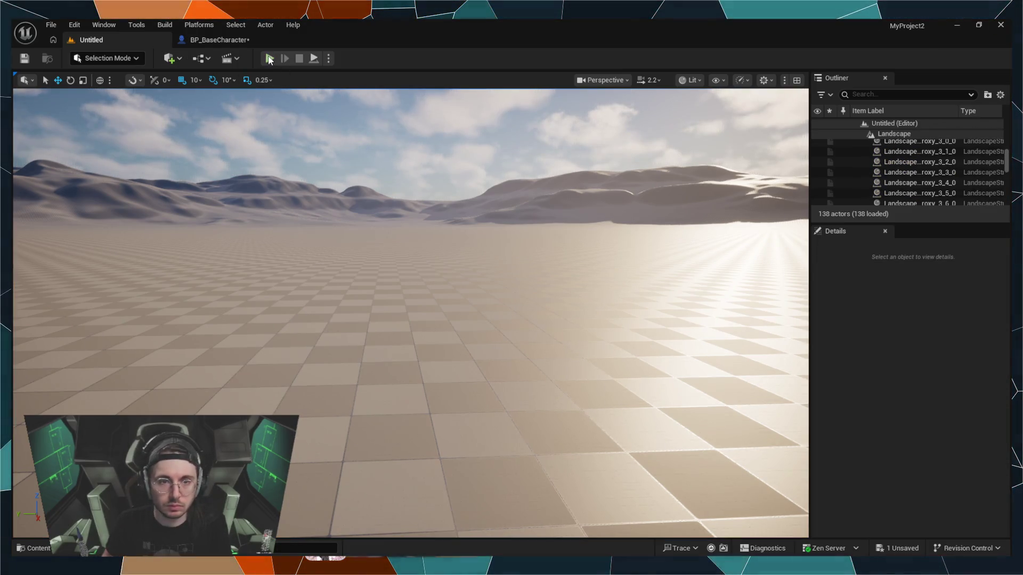
{"action": "left_click", "coordinate": [269, 58]}
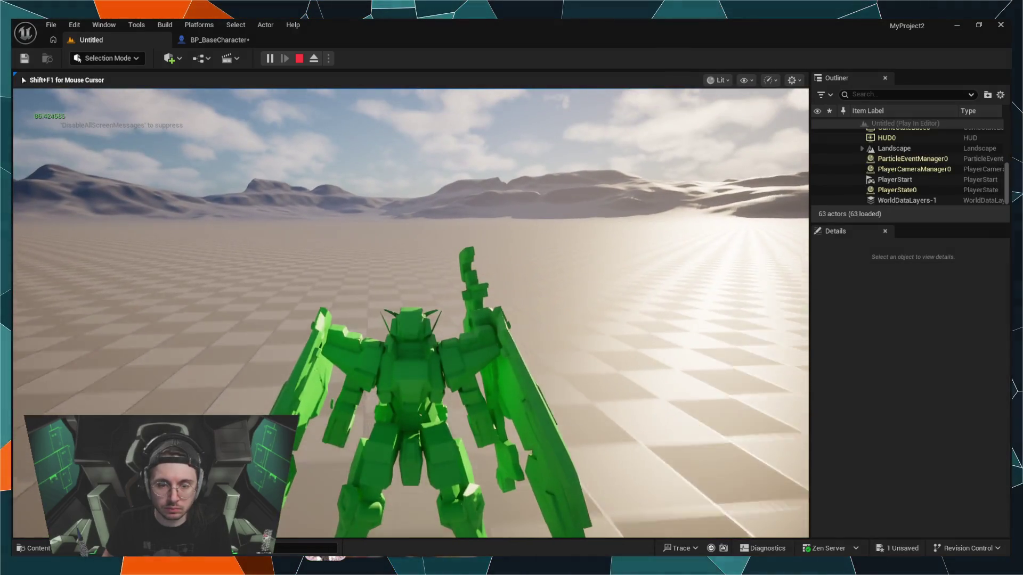
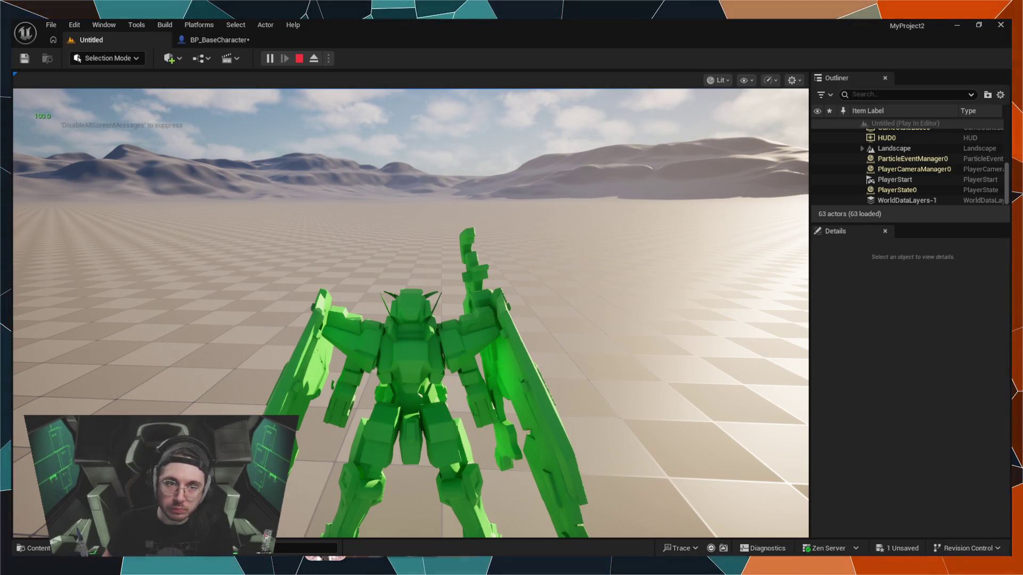
Step: Switch to BP_BaseCharacter, clear the selection, and stop the running simulation
{"action": "left_click", "coordinate": [208, 39]}
{"action": "scroll", "coordinate": [568, 264], "scroll_direction": "down", "scroll_amount": 3}
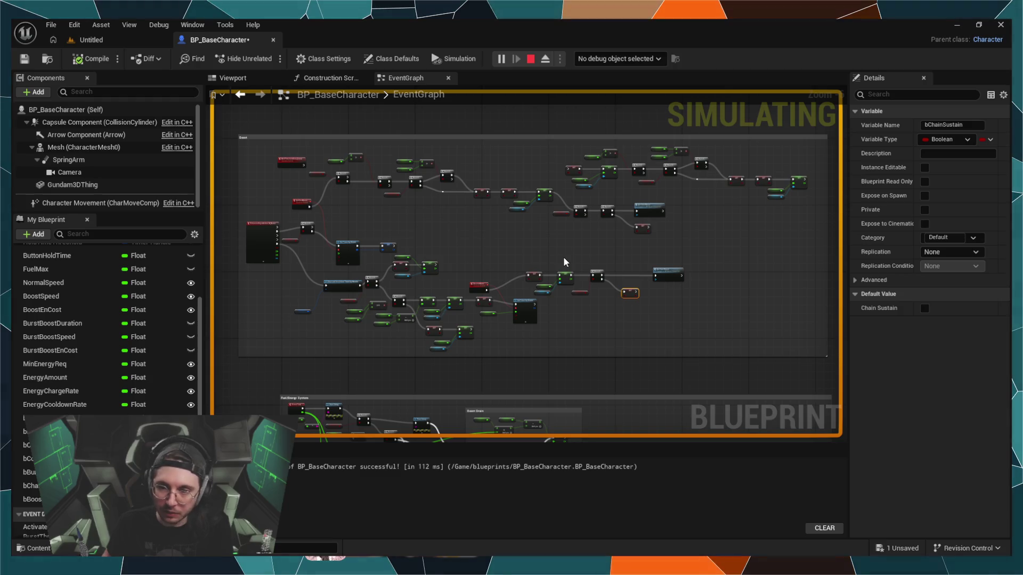
{"action": "left_click", "coordinate": [645, 249]}
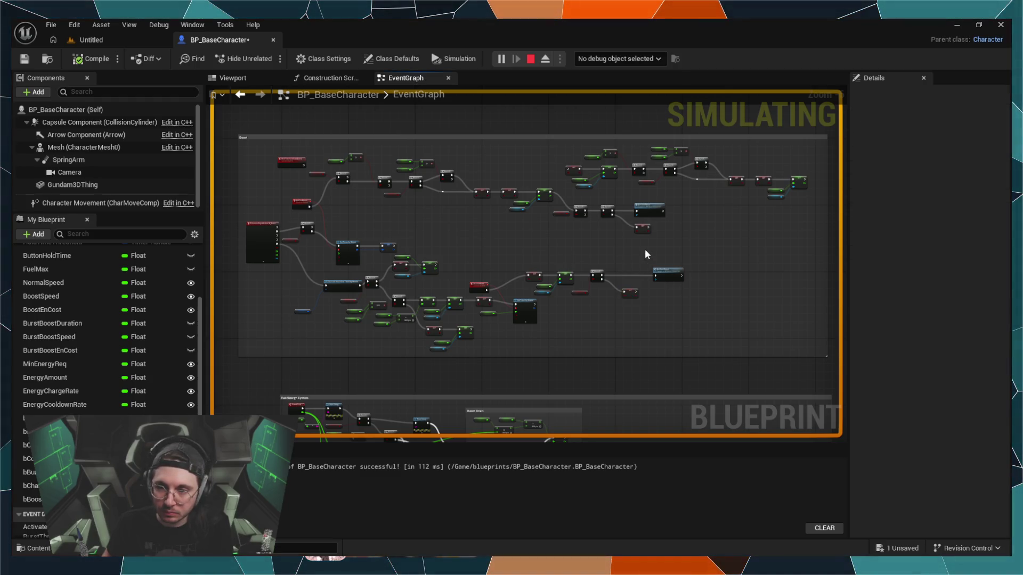
{"action": "left_click", "coordinate": [530, 59]}
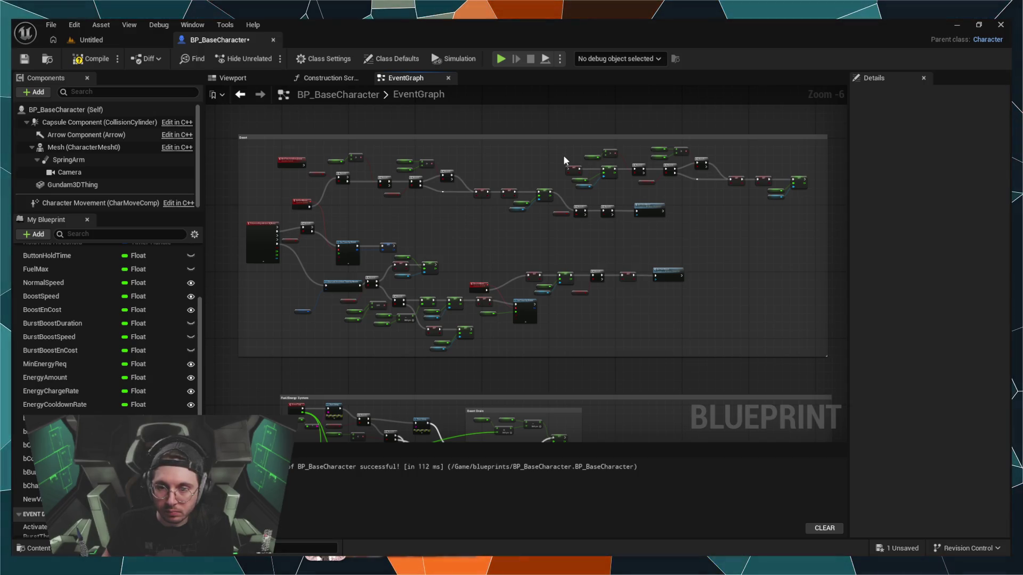
Step: Undo the recent node moves so the boost nodes return inside the Boost comment, then start a play test
{"action": "scroll", "coordinate": [565, 276], "scroll_direction": "up", "scroll_amount": 1}
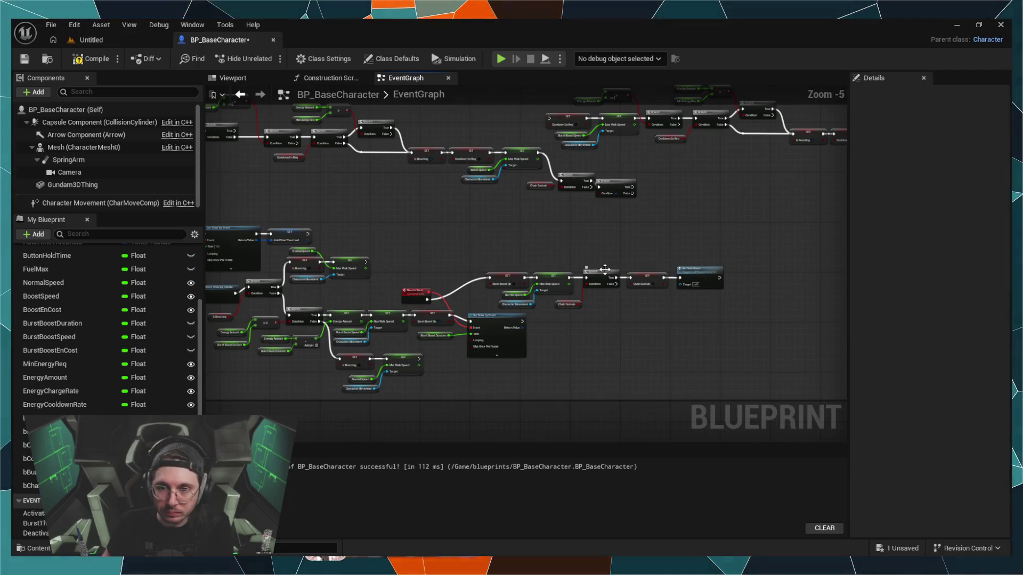
{"action": "key", "text": "ctrl+z"}
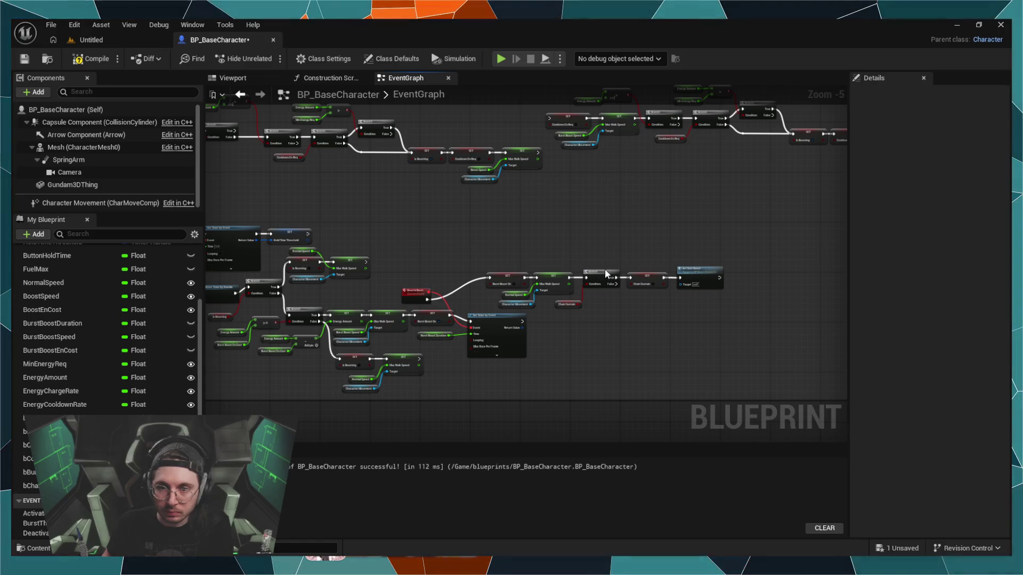
{"action": "key", "text": "ctrl+z"}
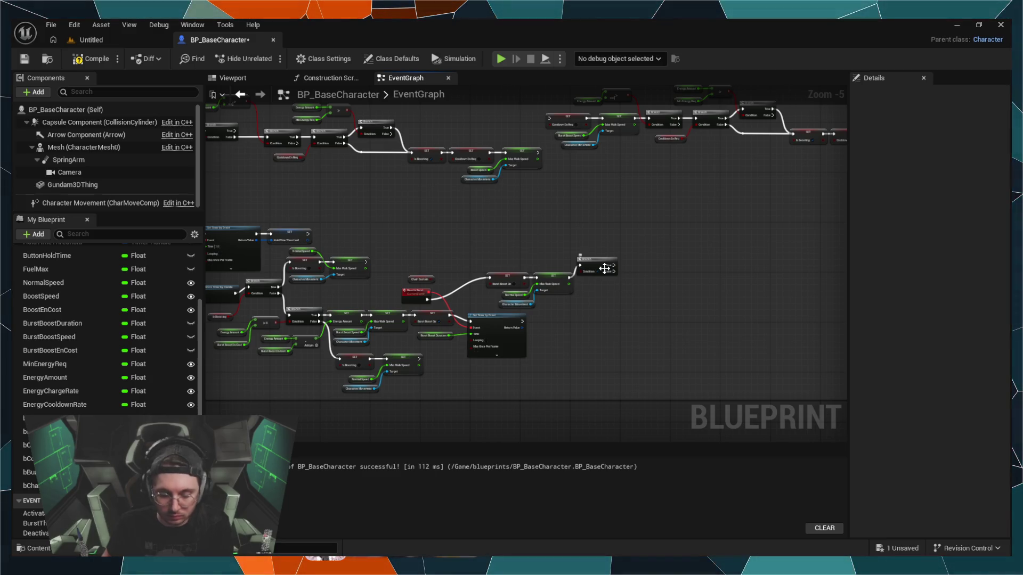
{"action": "left_click_drag", "start_coordinate": [476, 211], "coordinate": [593, 210]}
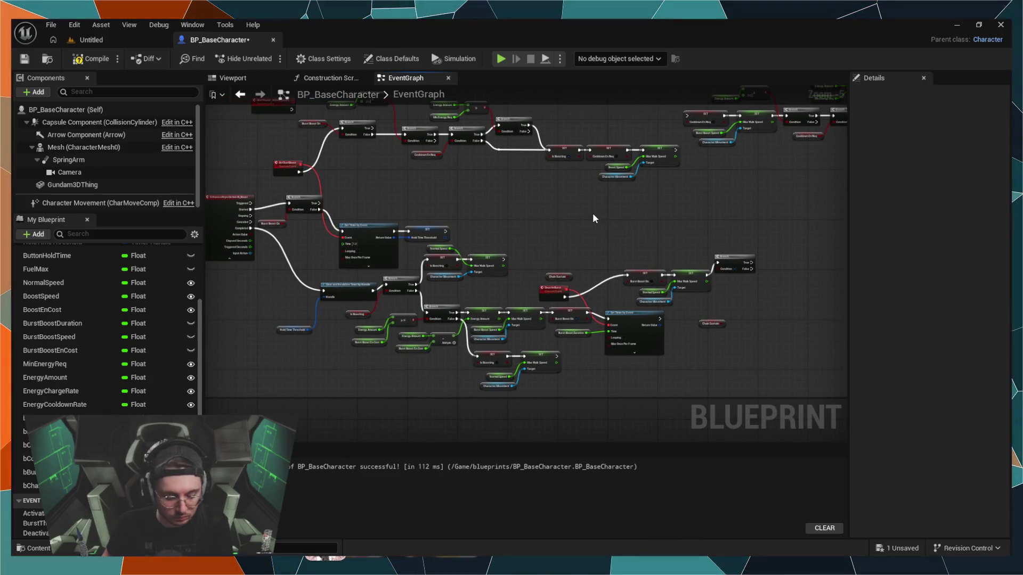
{"action": "key", "text": "ctrl+z"}
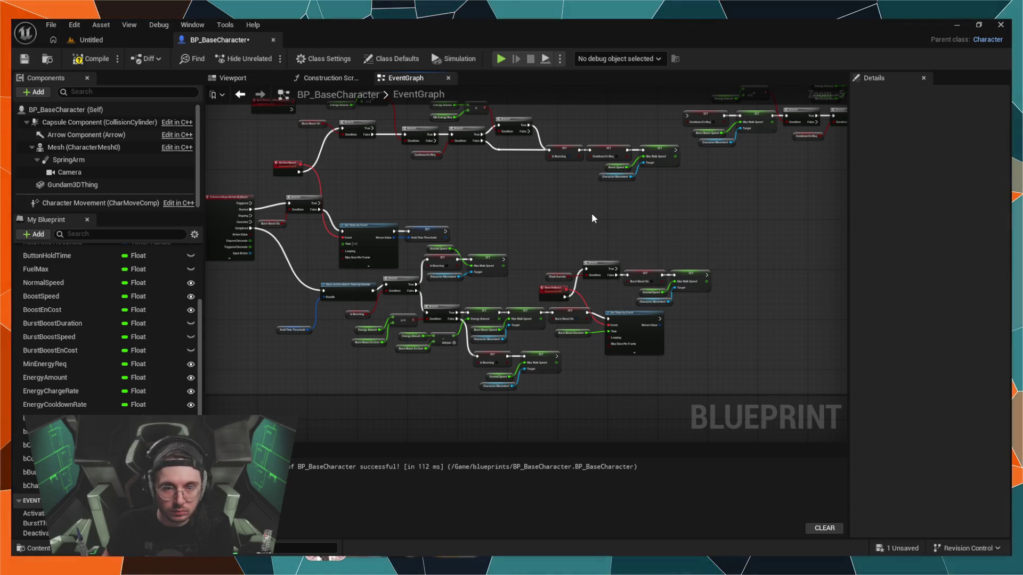
{"action": "key", "text": "ctrl+z"}
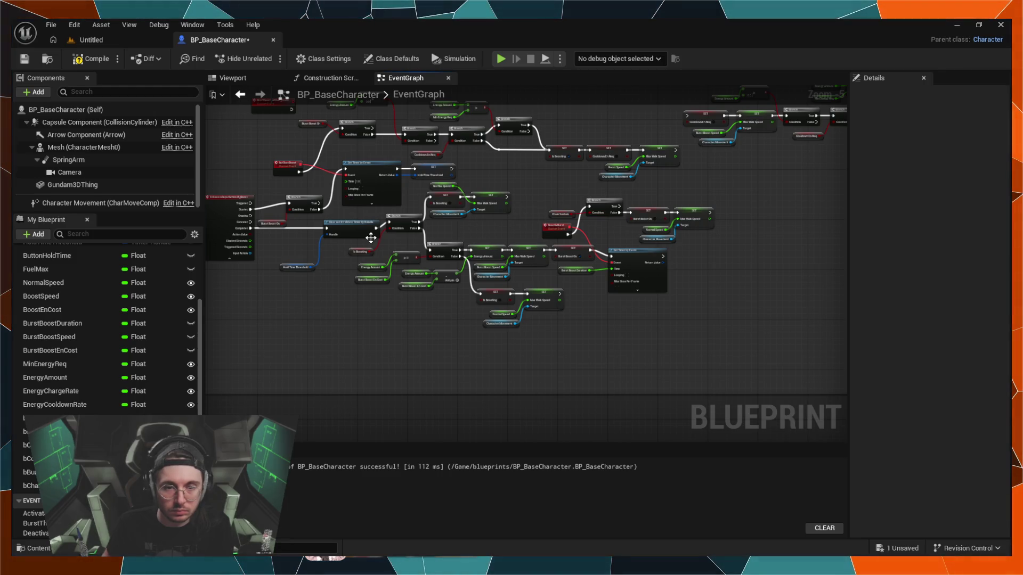
{"action": "key", "text": "ctrl+z"}
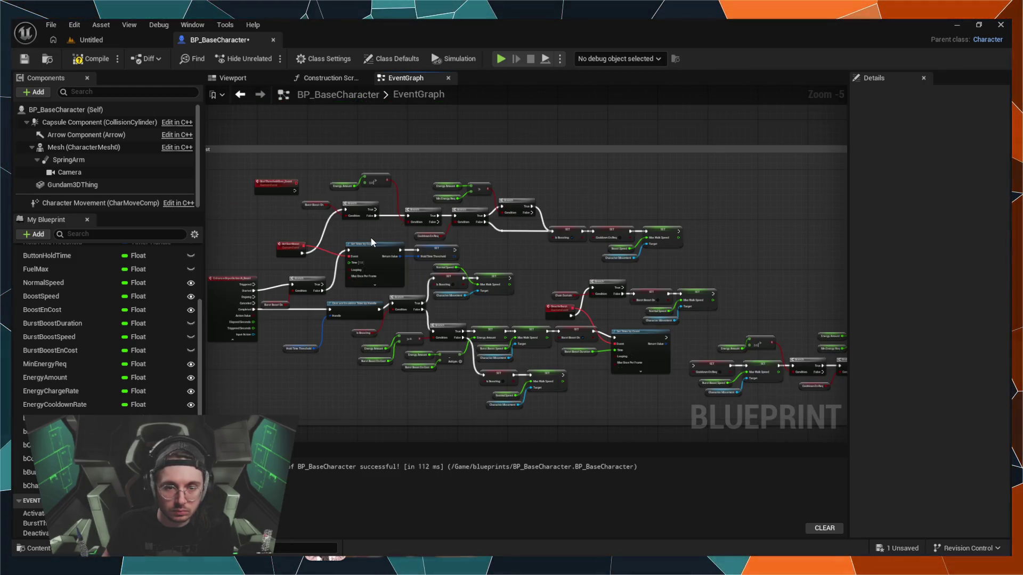
{"action": "key", "text": "ctrl+z"}
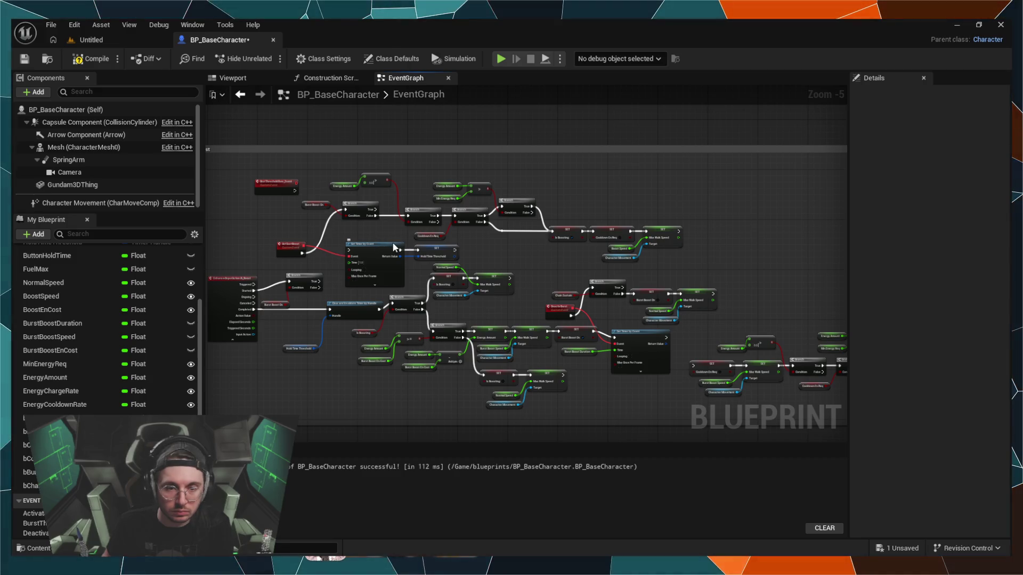
{"action": "key", "text": "ctrl+z"}
{"action": "key", "text": "ctrl+z"}
{"action": "key", "text": "ctrl+z"}
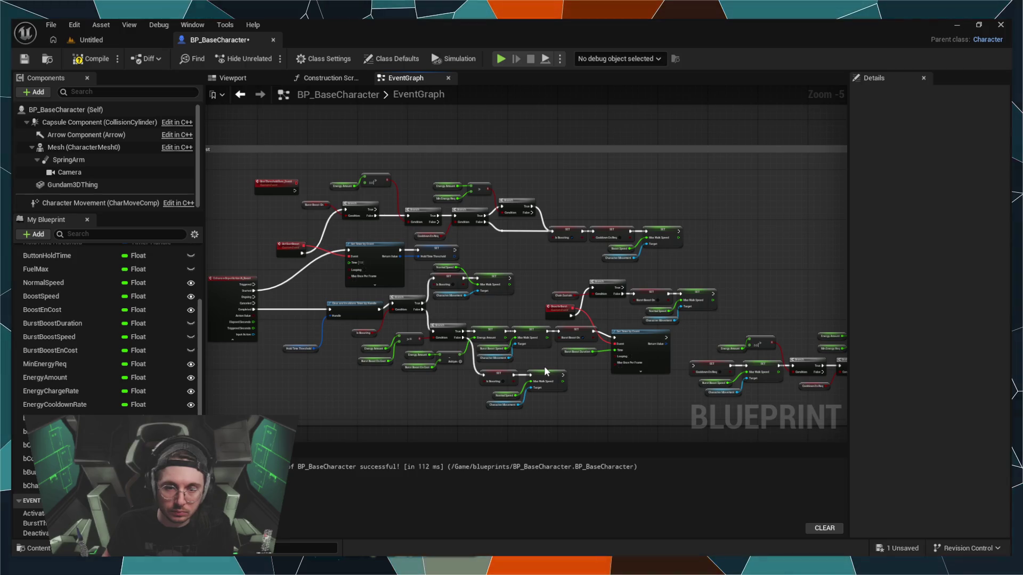
{"action": "key", "text": "ctrl+z"}
{"action": "key", "text": "ctrl+z"}
{"action": "key", "text": "ctrl+z"}
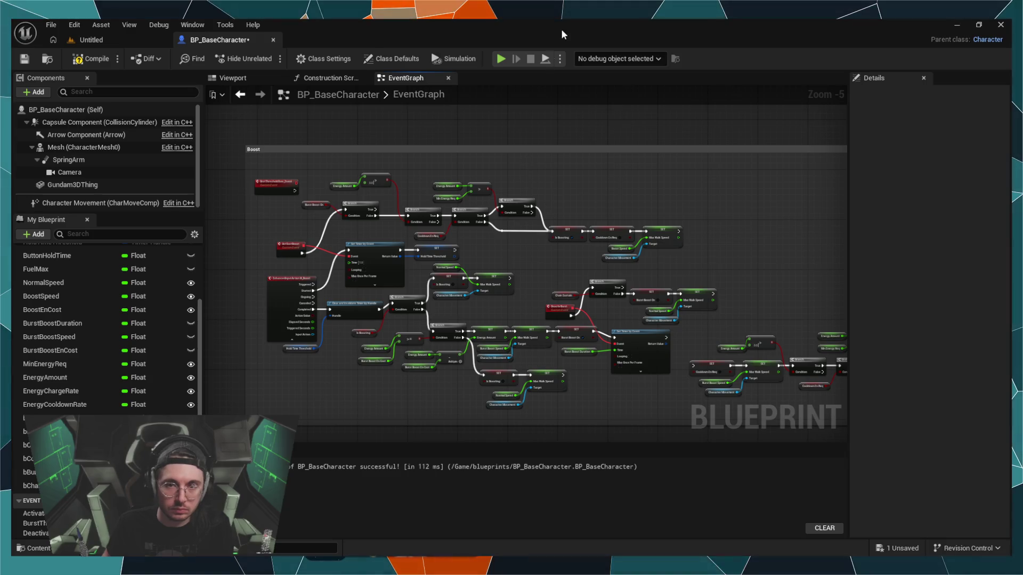
{"action": "key", "text": "alt+p"}
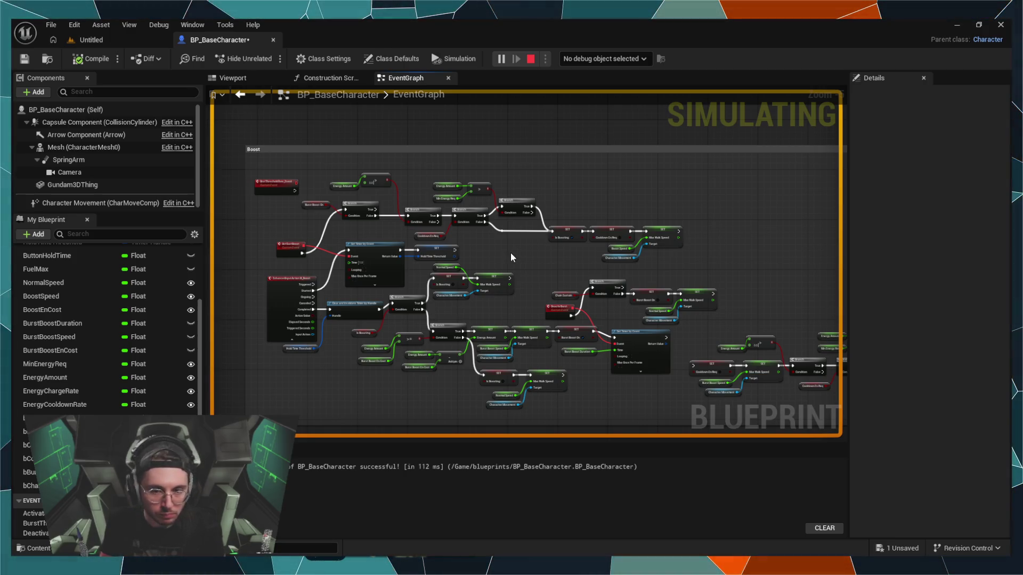
Step: Change the boost Set Timer by Event Time from 1.0 to 0.8 and recompile
{"action": "scroll", "coordinate": [352, 228], "scroll_direction": "up", "scroll_amount": 5}
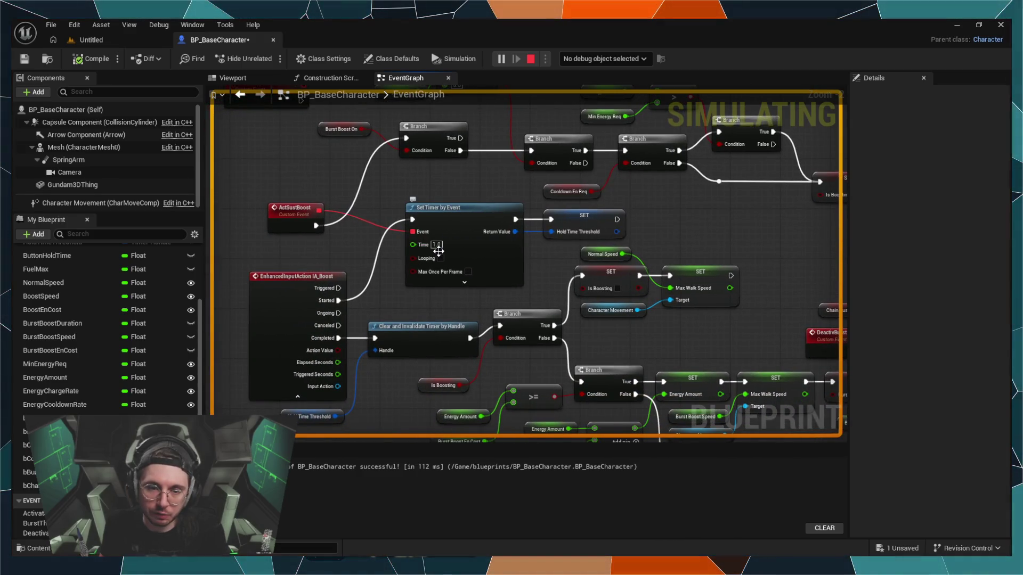
{"action": "left_click", "coordinate": [437, 245]}
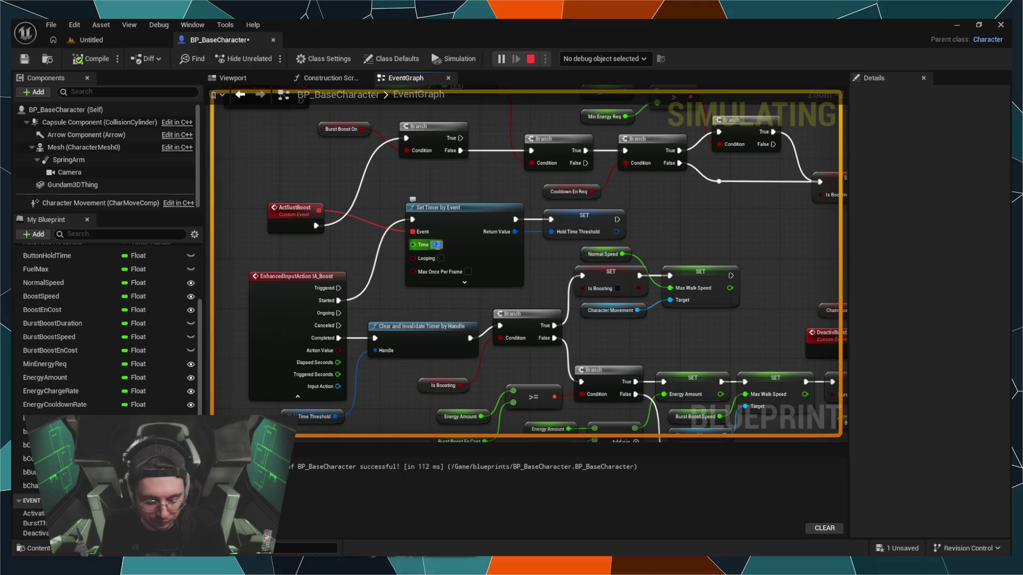
{"action": "type", "text": "0.8"}
{"action": "key", "text": "Return"}
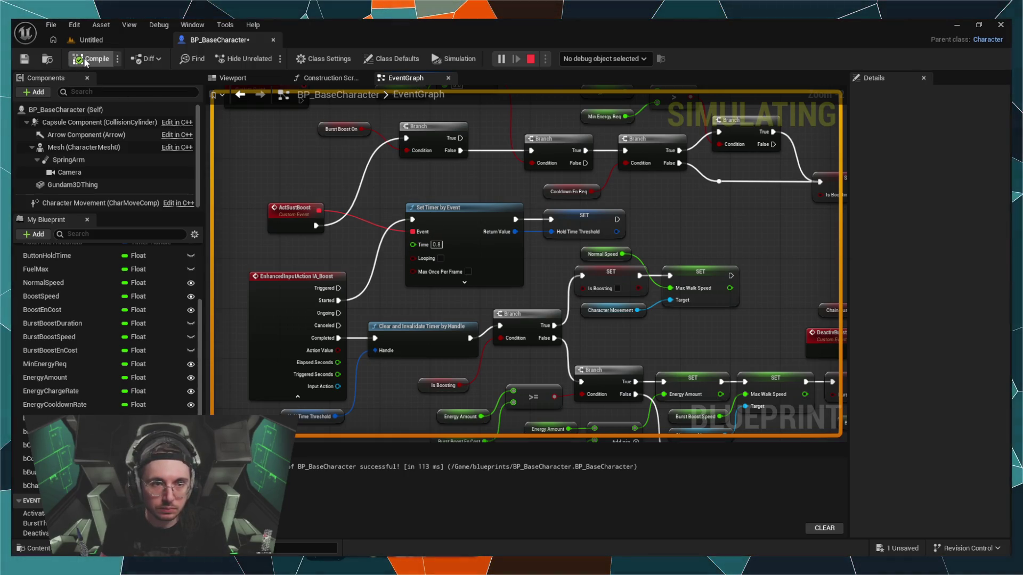
{"action": "left_click", "coordinate": [89, 40]}
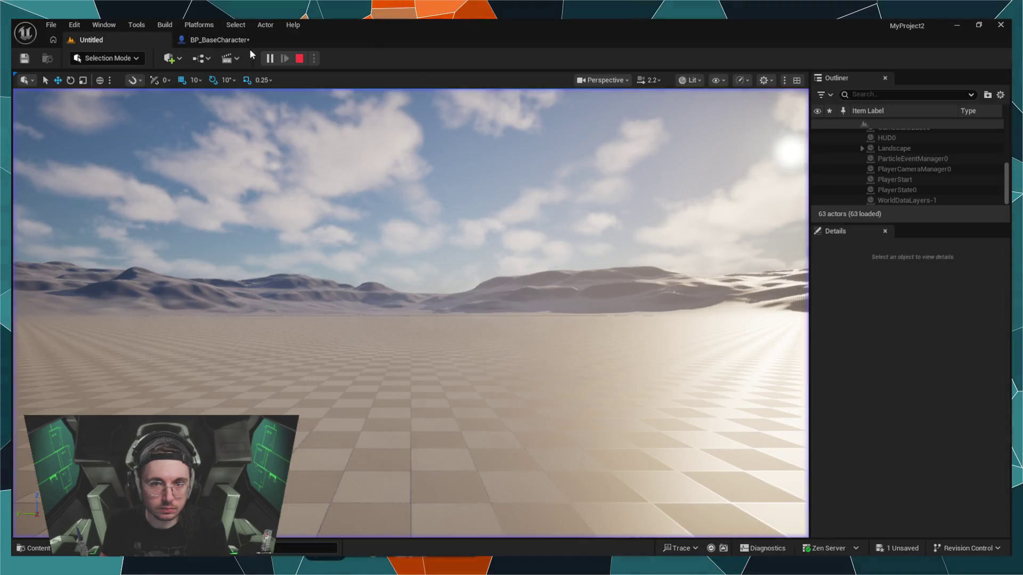
Step: Restart the play session and drive the mech forward with W to test the boost
{"action": "left_click", "coordinate": [299, 59]}
{"action": "key", "text": "alt+p"}
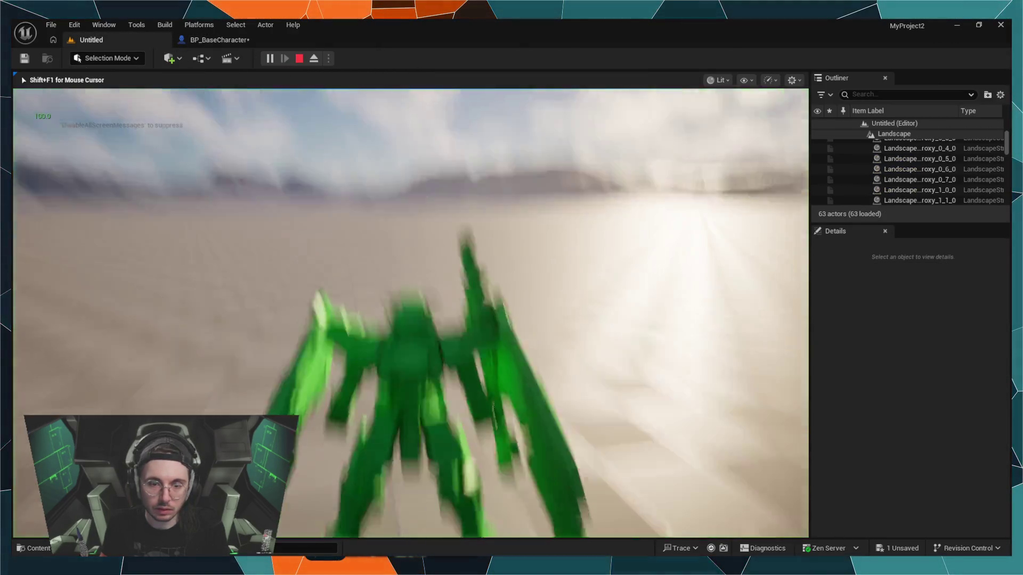
{"action": "key", "text": "w"}
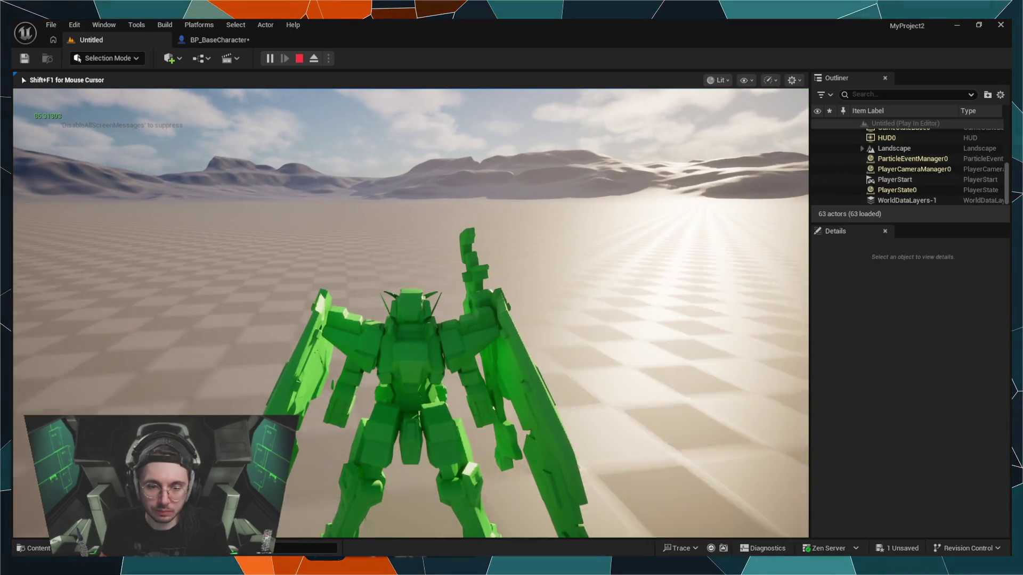
{"action": "key", "text": "w"}
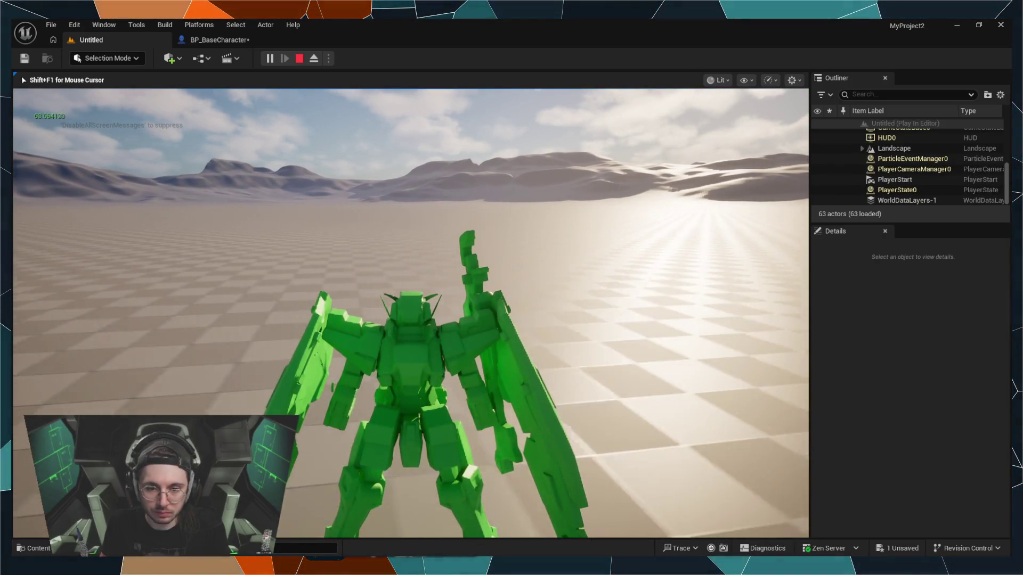
{"action": "key", "text": "w"}
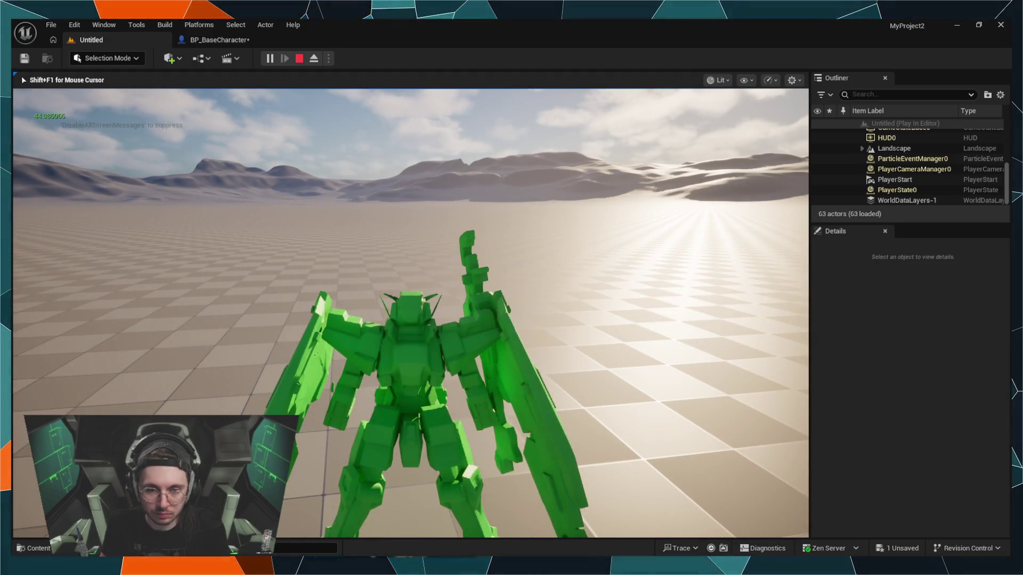
{"action": "key", "text": "w"}
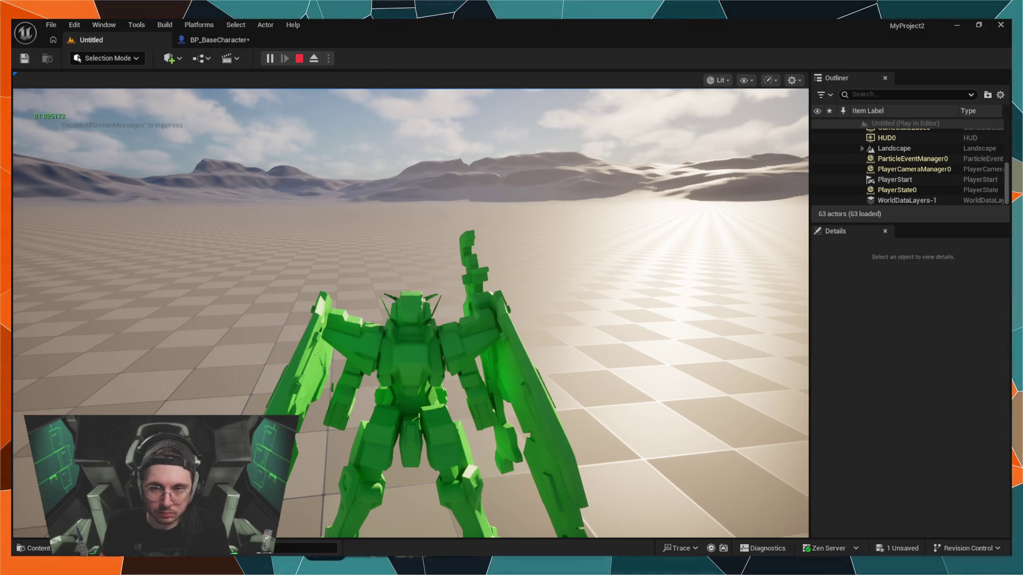
{"action": "key", "text": "Escape"}
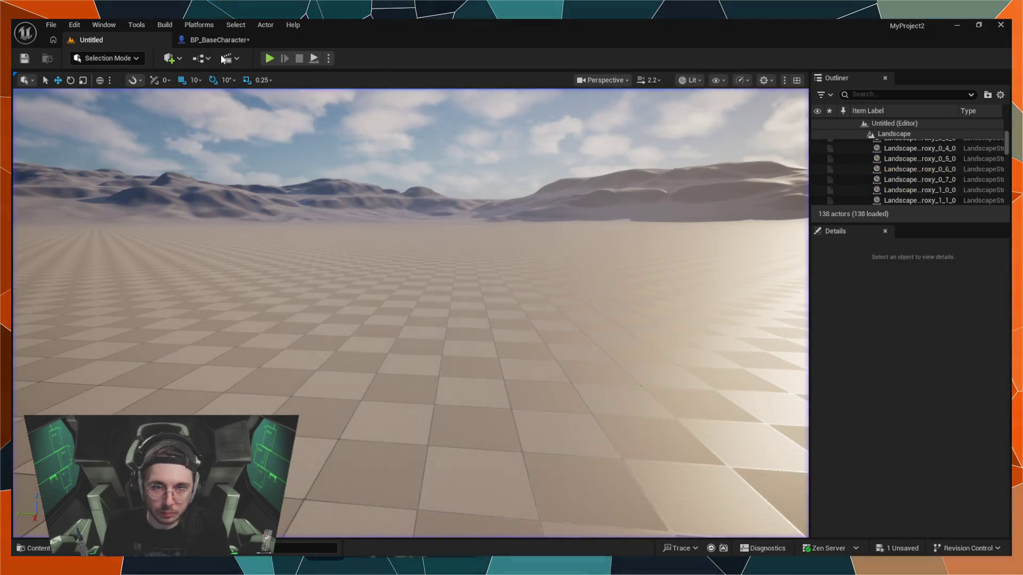
Step: Set the timer Time to 0.5, compile, and play-test the level again
{"action": "left_click", "coordinate": [228, 41]}
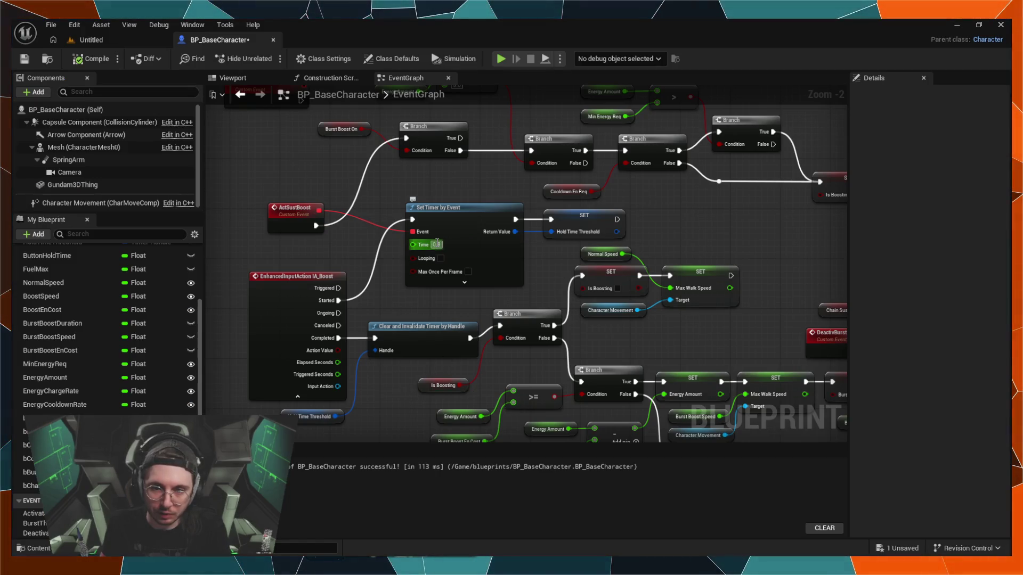
{"action": "type", "text": "0.5"}
{"action": "key", "text": "Return"}
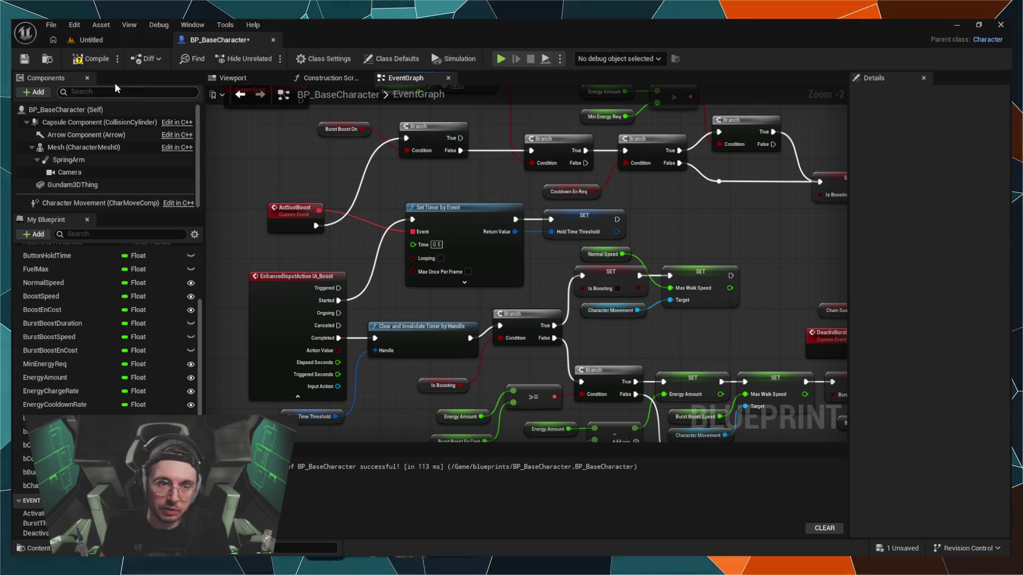
{"action": "left_click", "coordinate": [103, 60]}
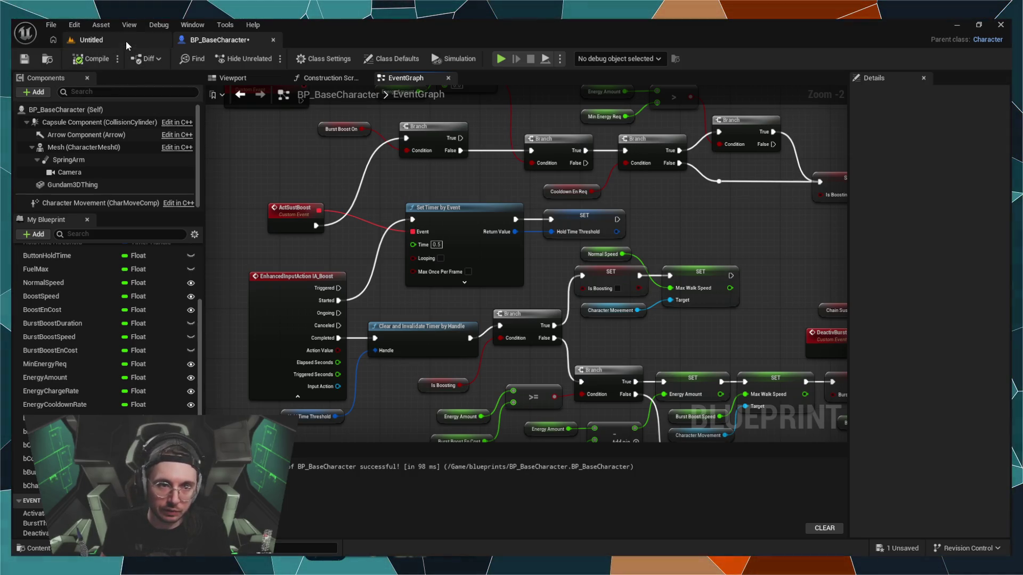
{"action": "left_click", "coordinate": [125, 40]}
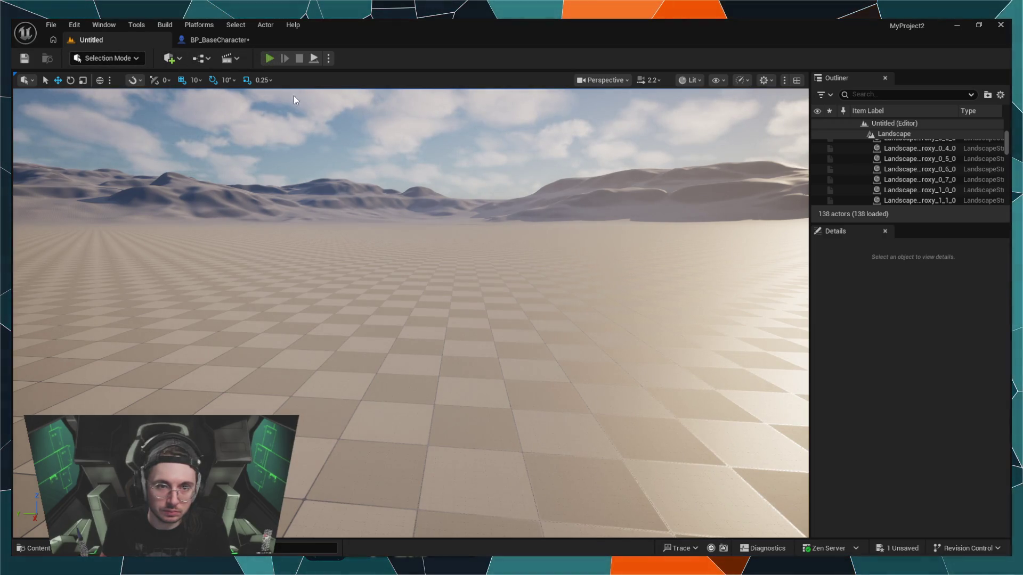
{"action": "key", "text": "alt+p"}
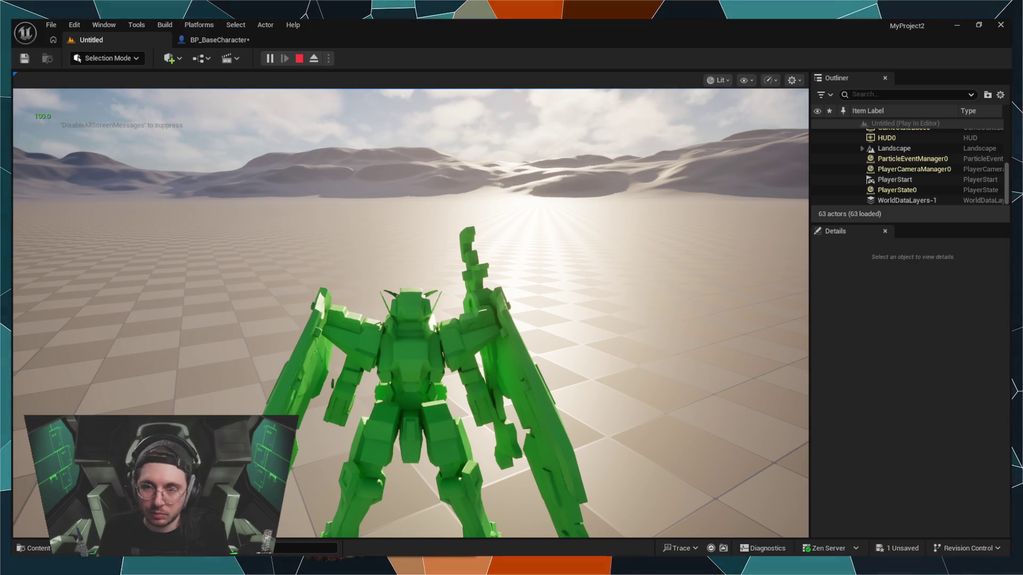
{"action": "left_click", "coordinate": [221, 43]}
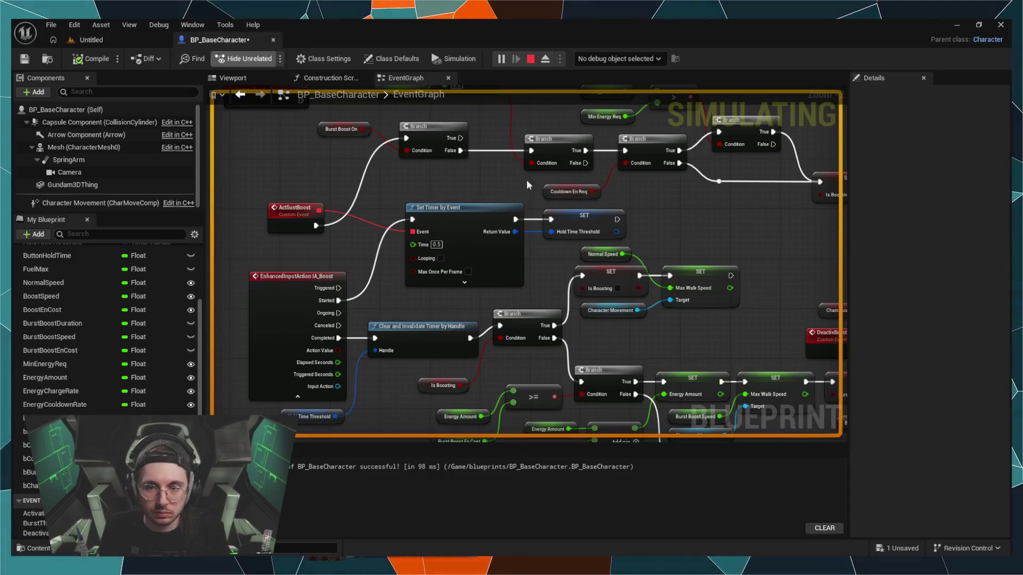
Step: In the class defaults, set Max Walk Speed to 1500, leaving crouched speed at 300
{"action": "left_click", "coordinate": [60, 110]}
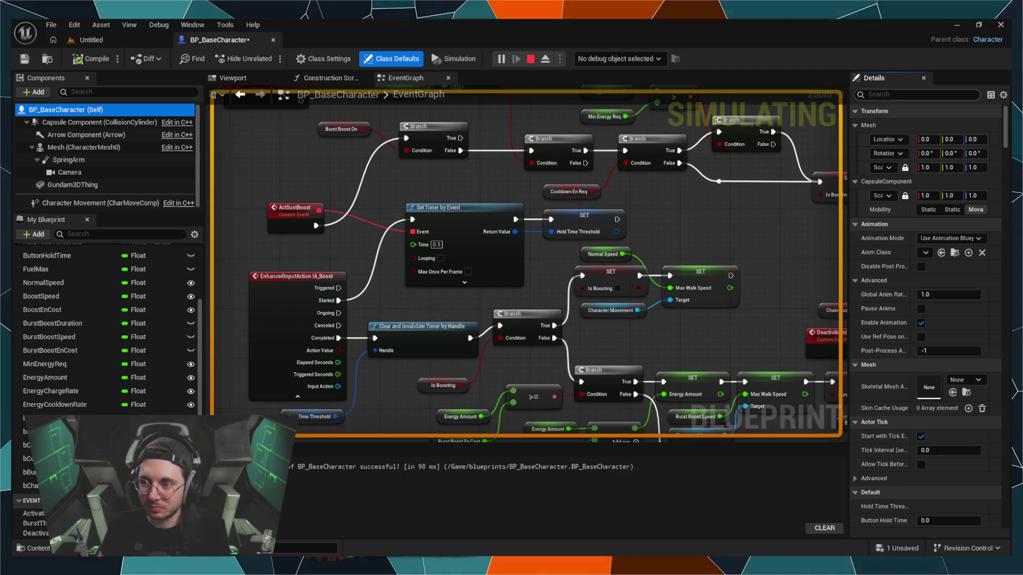
{"action": "left_click", "coordinate": [891, 95]}
{"action": "type", "text": "max"}
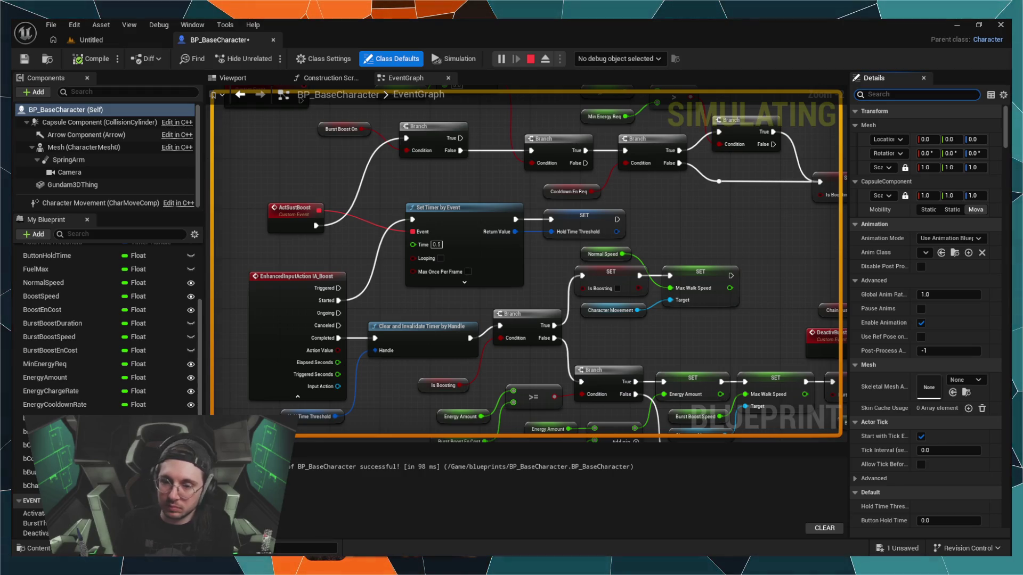
{"action": "left_click", "coordinate": [892, 95]}
{"action": "type", "text": "max alk"}
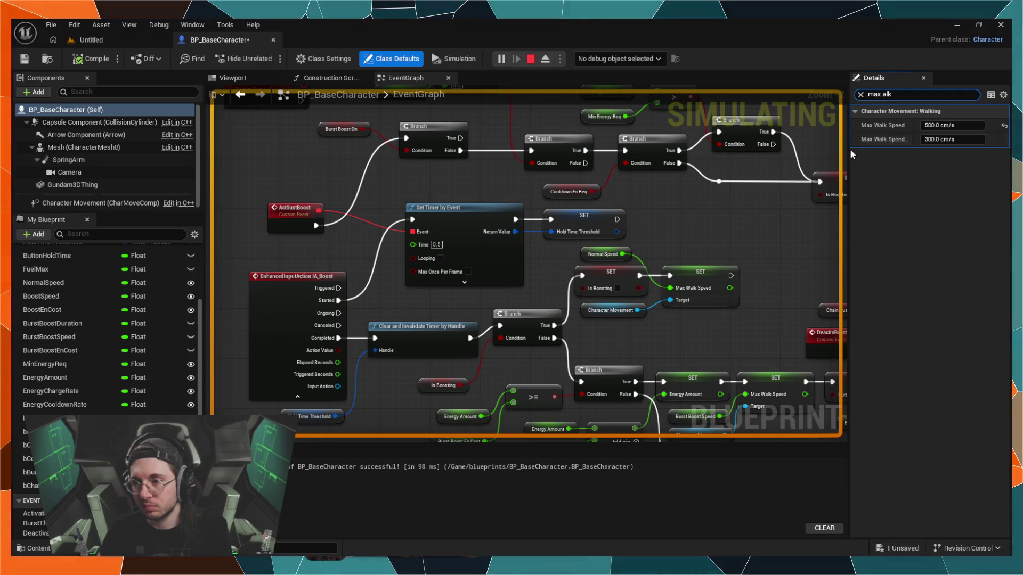
{"action": "mouse_move", "coordinate": [849, 150]}
{"action": "left_mouse_down"}
{"action": "mouse_move", "coordinate": [866, 146]}
{"action": "mouse_move", "coordinate": [744, 141]}
{"action": "left_mouse_up"}
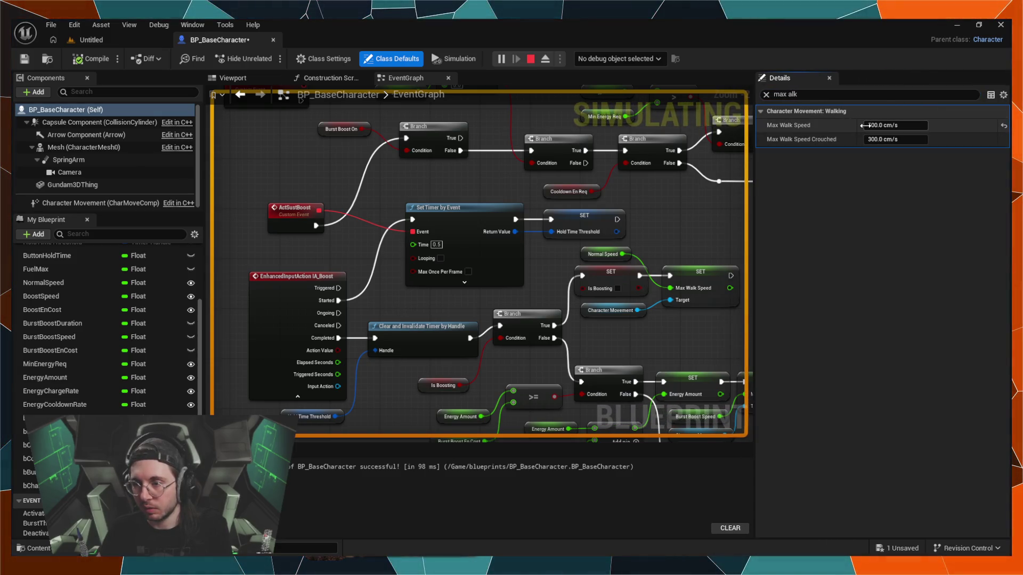
{"action": "key", "text": "BackSpace"}
{"action": "type", "text": "1500"}
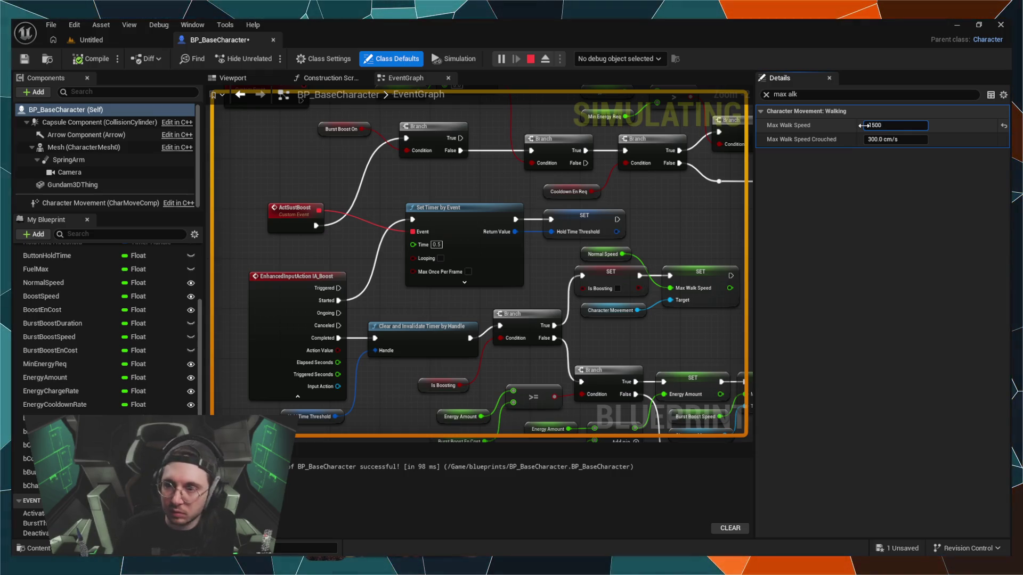
{"action": "left_click", "coordinate": [875, 139]}
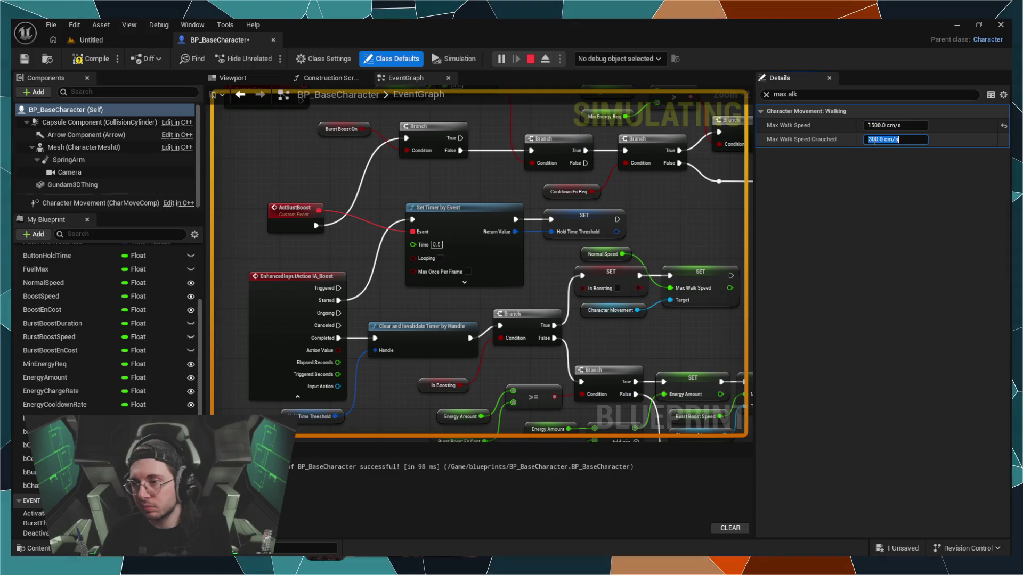
{"action": "double_click", "coordinate": [875, 139]}
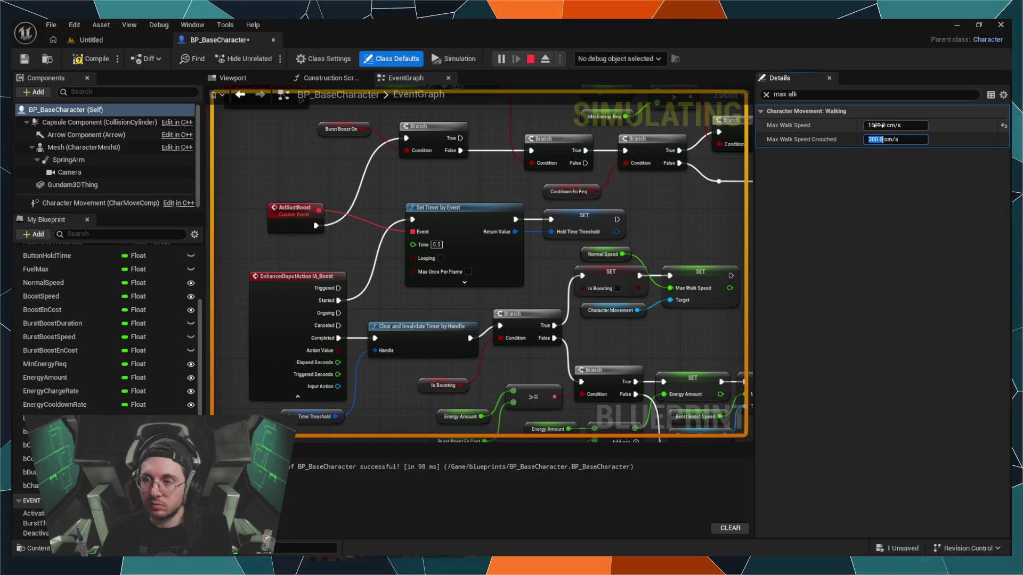
{"action": "left_click", "coordinate": [859, 202]}
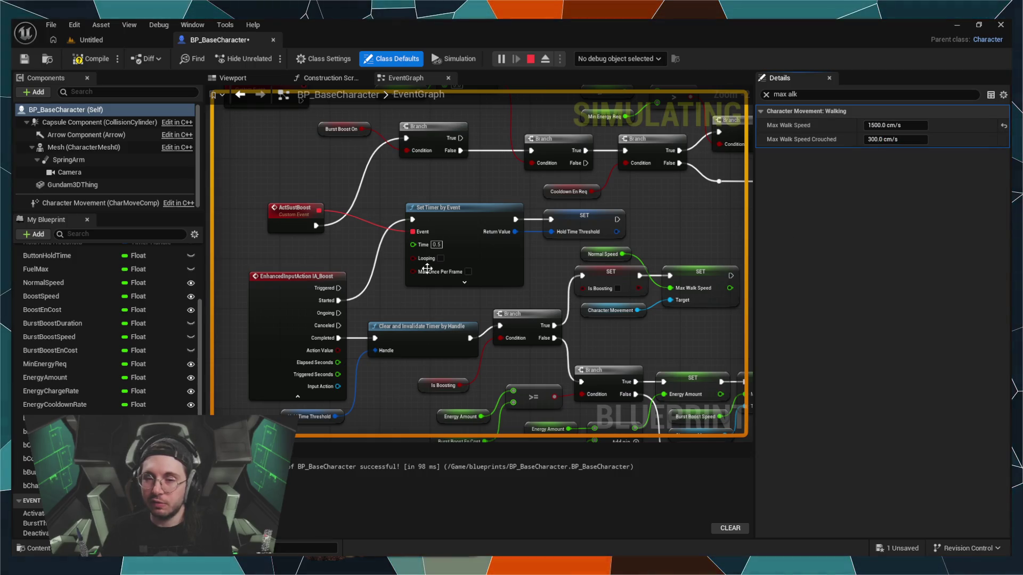
Step: Recompile the character blueprint and return to the level editor
{"action": "key", "text": "F7"}
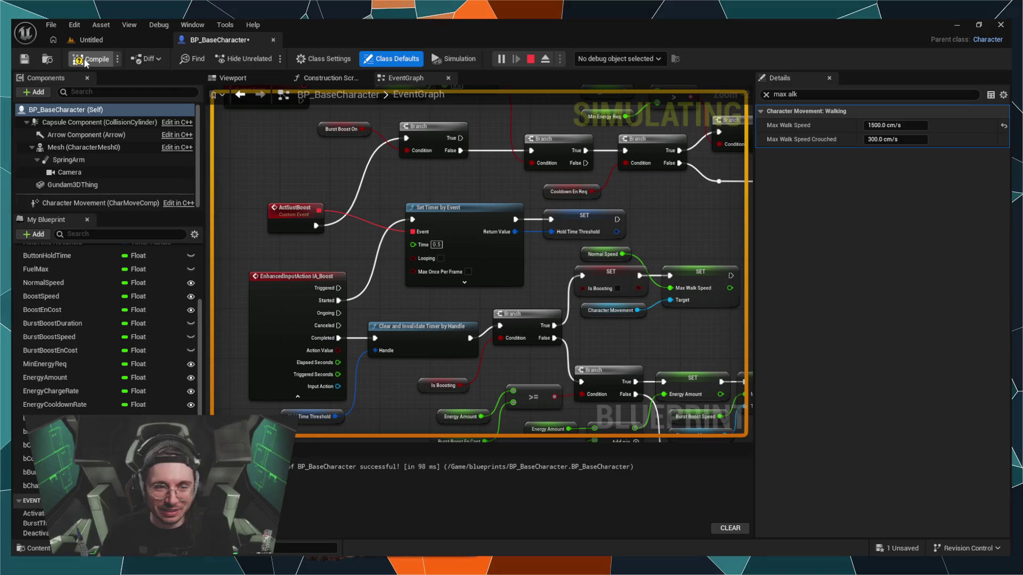
{"action": "key", "text": "Escape"}
{"action": "left_click", "coordinate": [124, 37]}
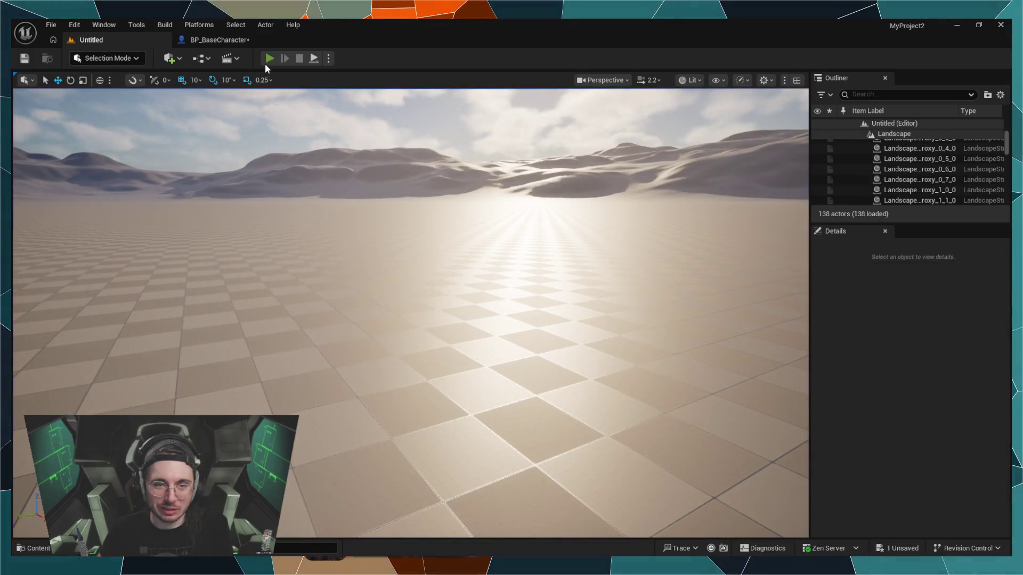
Step: Play-test at 1500 walk speed, then restart and drive the mech forward across the floor with W
{"action": "left_click", "coordinate": [266, 62]}
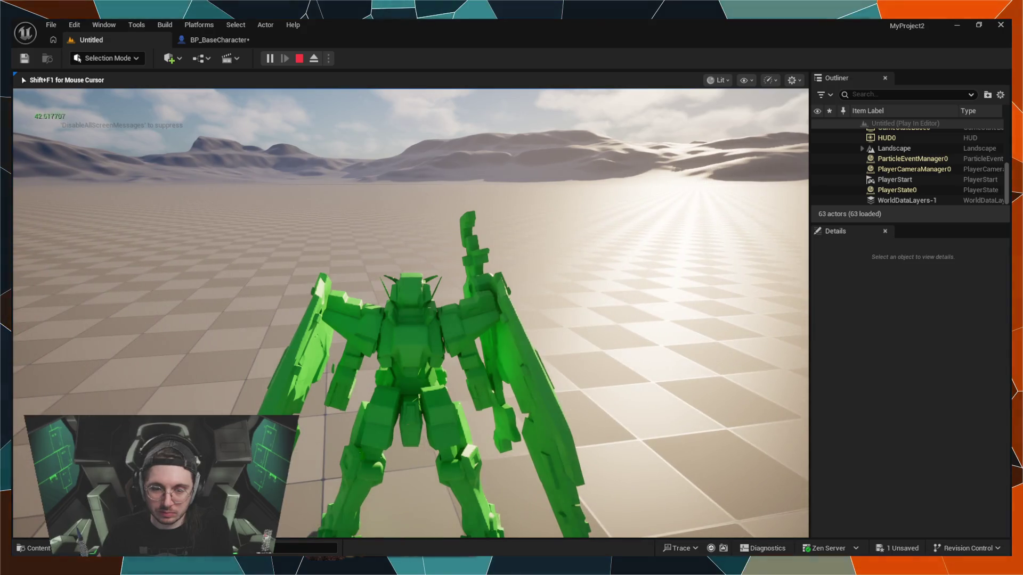
{"action": "key", "text": "shift+F1"}
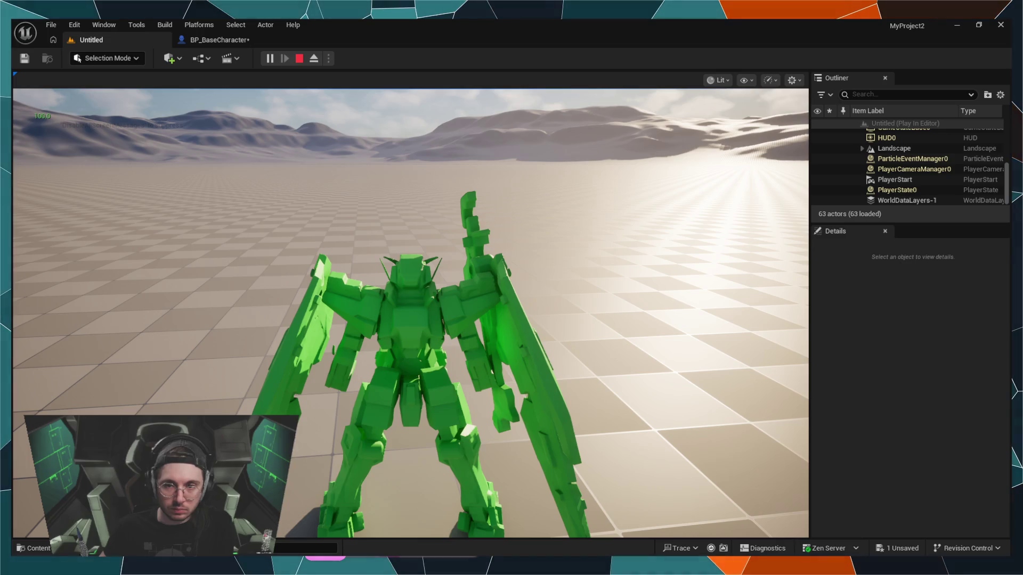
{"action": "left_click", "coordinate": [300, 59]}
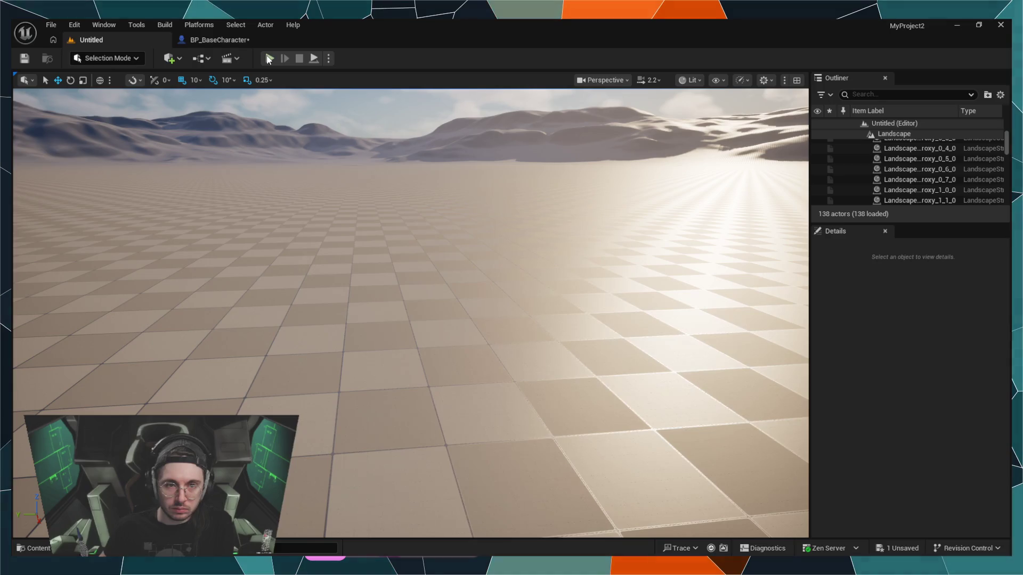
{"action": "left_click", "coordinate": [267, 58]}
{"action": "key", "text": "w"}
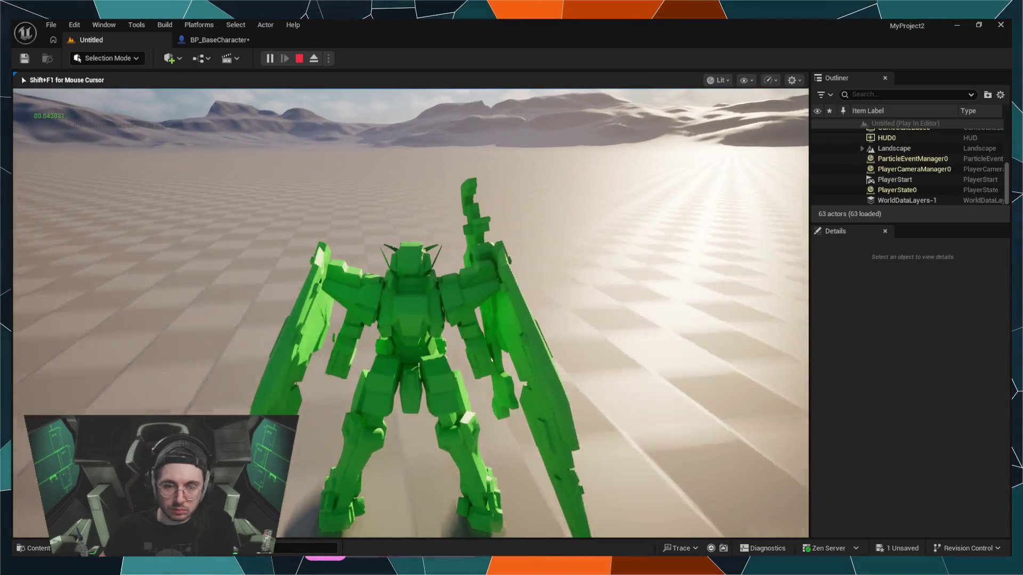
{"action": "key", "text": "w"}
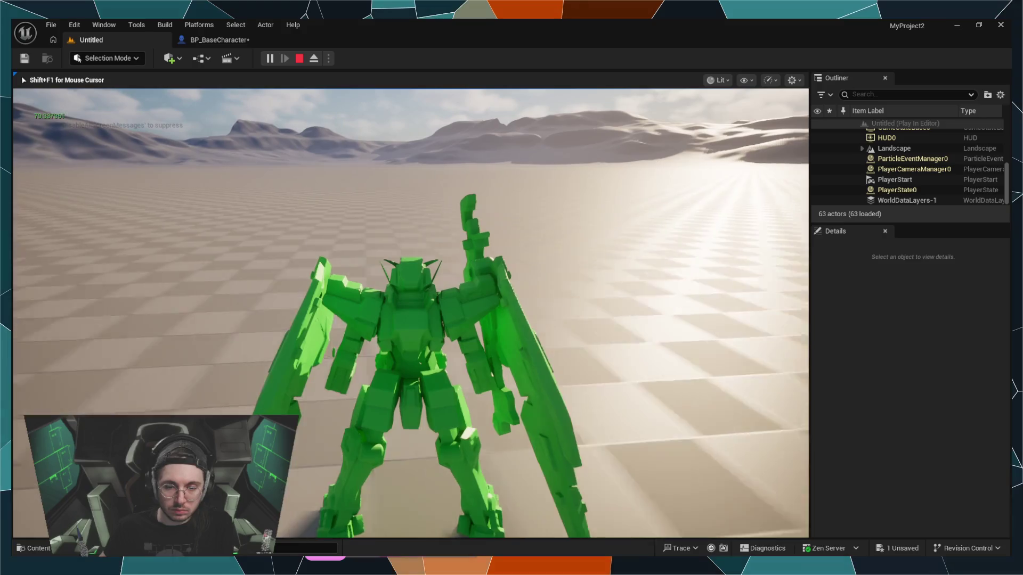
{"action": "key", "text": "w"}
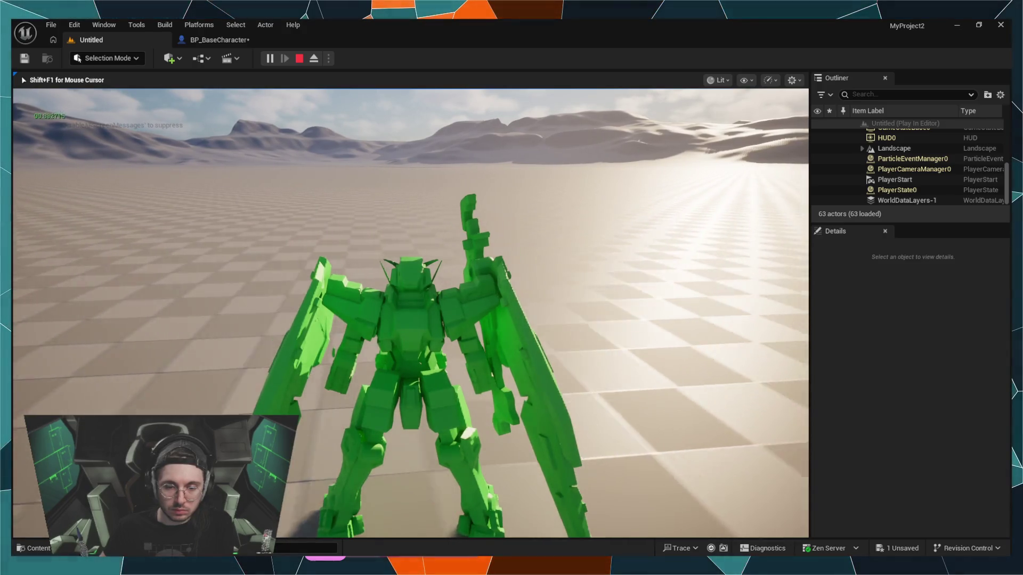
{"action": "key", "text": "w"}
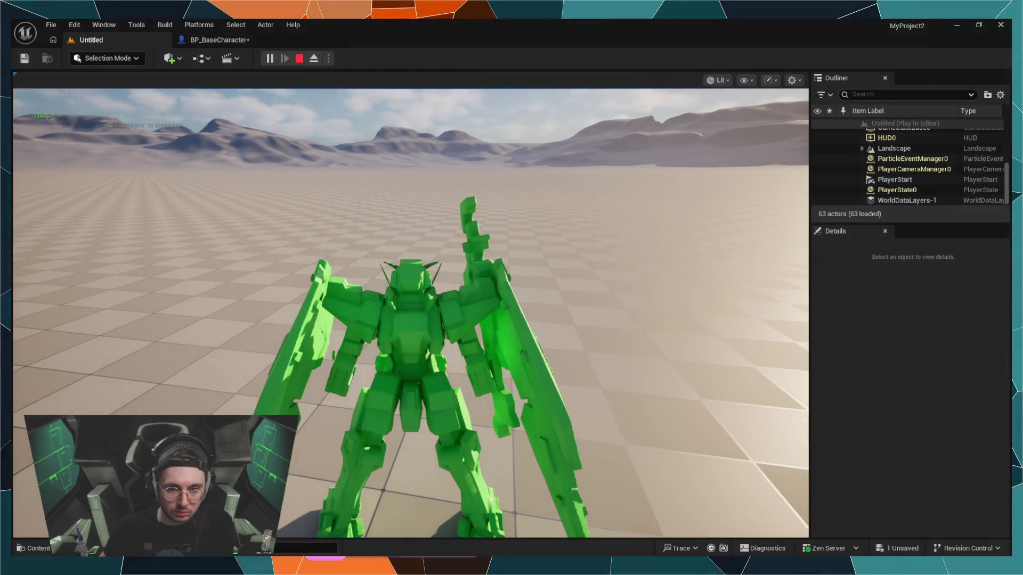
{"action": "key", "text": "shift+F1"}
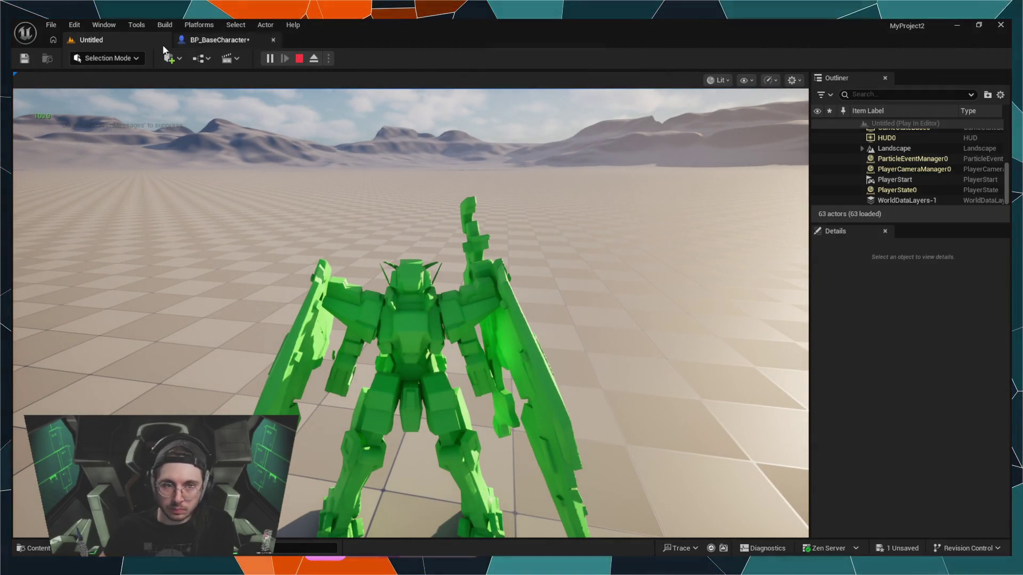
{"action": "left_click", "coordinate": [208, 40]}
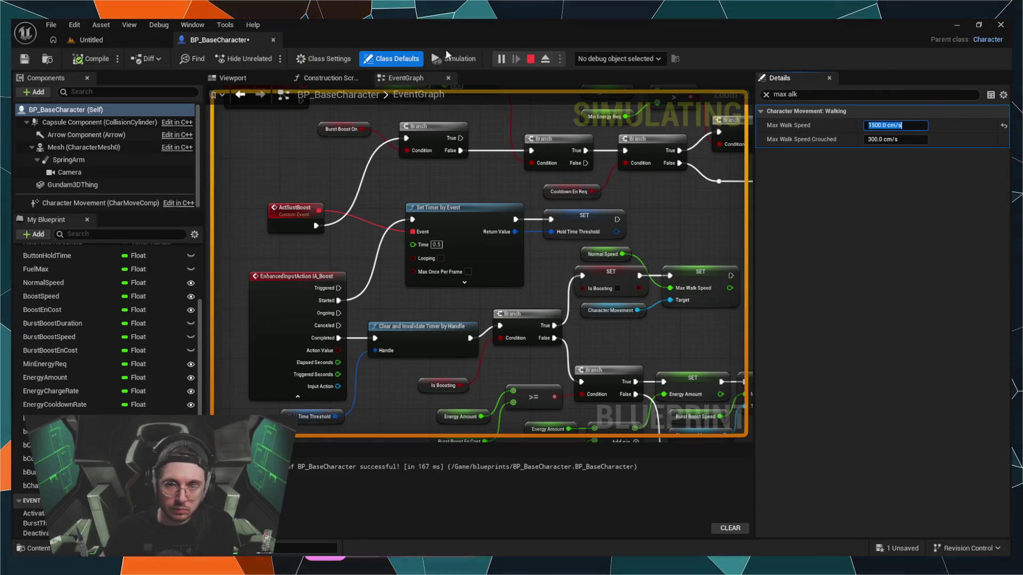
Step: Stop the blueprint simulation, type 200050, then briefly simulate again and stop
{"action": "left_click", "coordinate": [531, 59]}
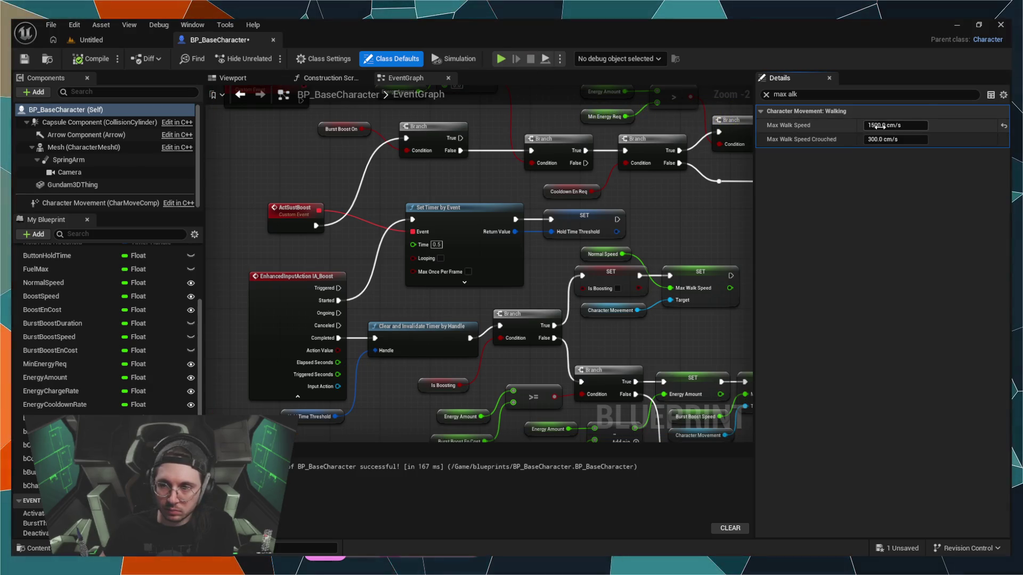
{"action": "type", "text": "2000"}
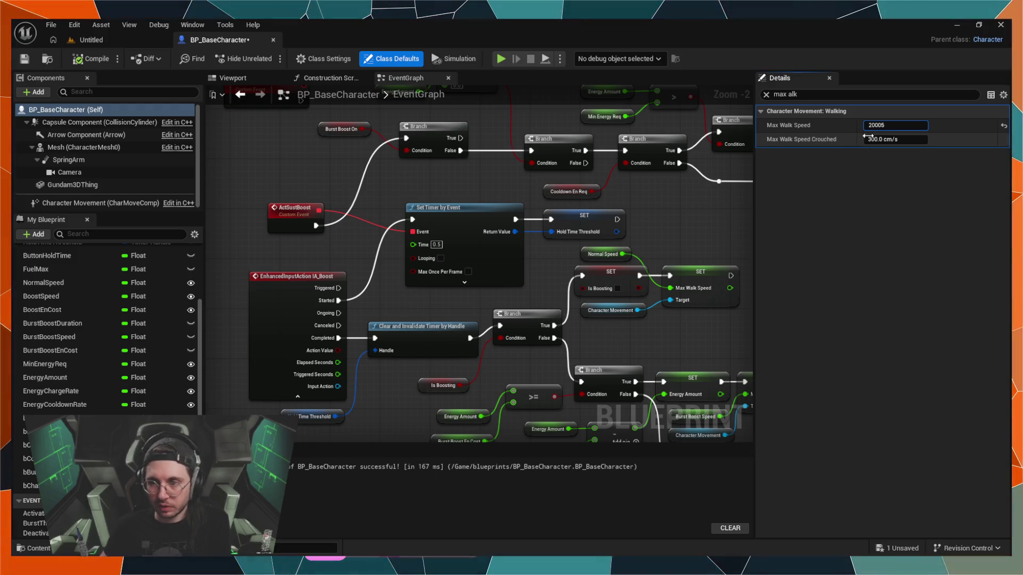
{"action": "type", "text": "500.0"}
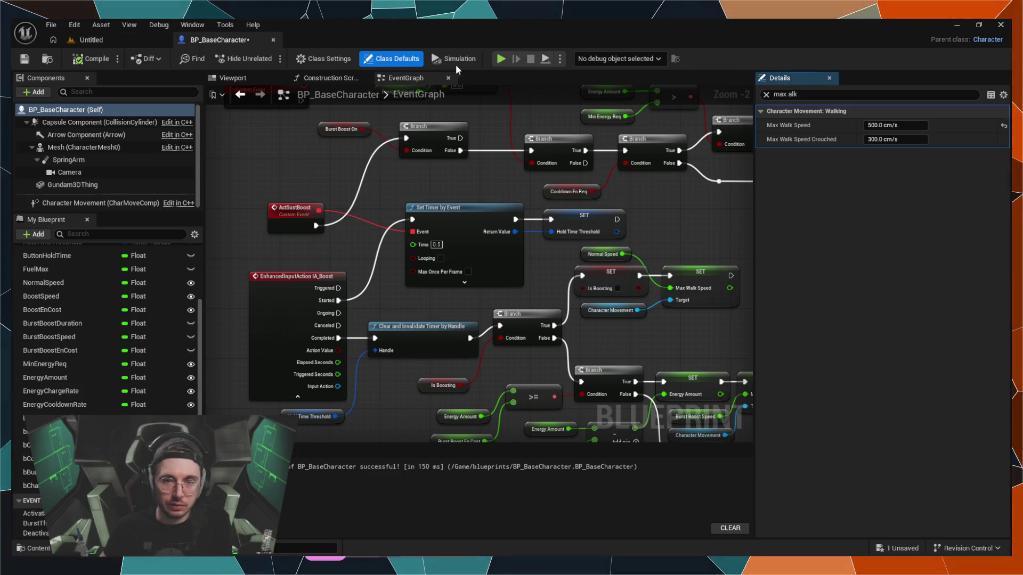
{"action": "left_click", "coordinate": [501, 59]}
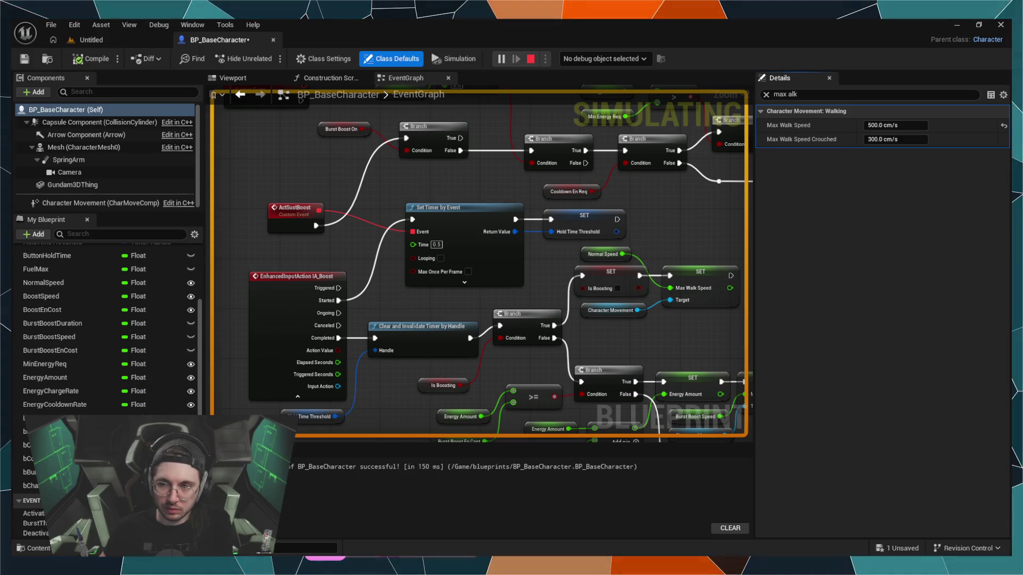
{"action": "key", "text": "Escape"}
Step: Set Max Walk Speed to 400, recompile, and switch to the level editor
{"action": "left_click", "coordinate": [884, 125]}
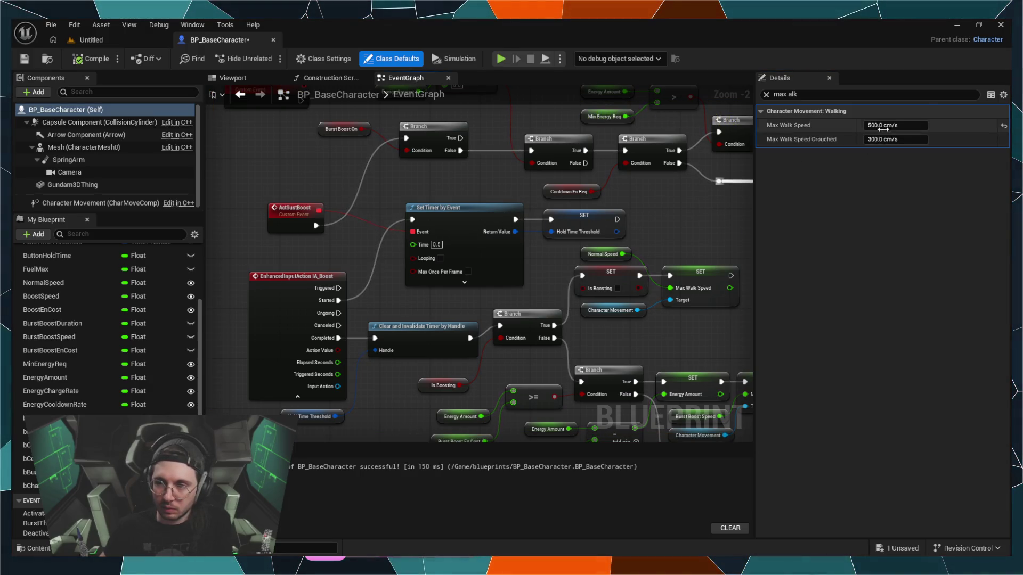
{"action": "type", "text": "400"}
{"action": "key", "text": "Return"}
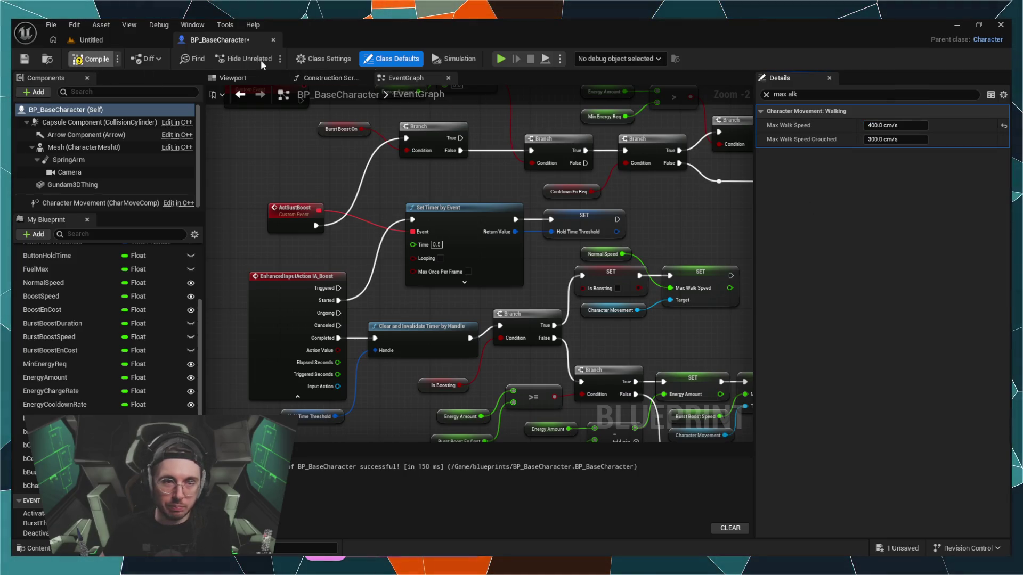
{"action": "left_click", "coordinate": [504, 59]}
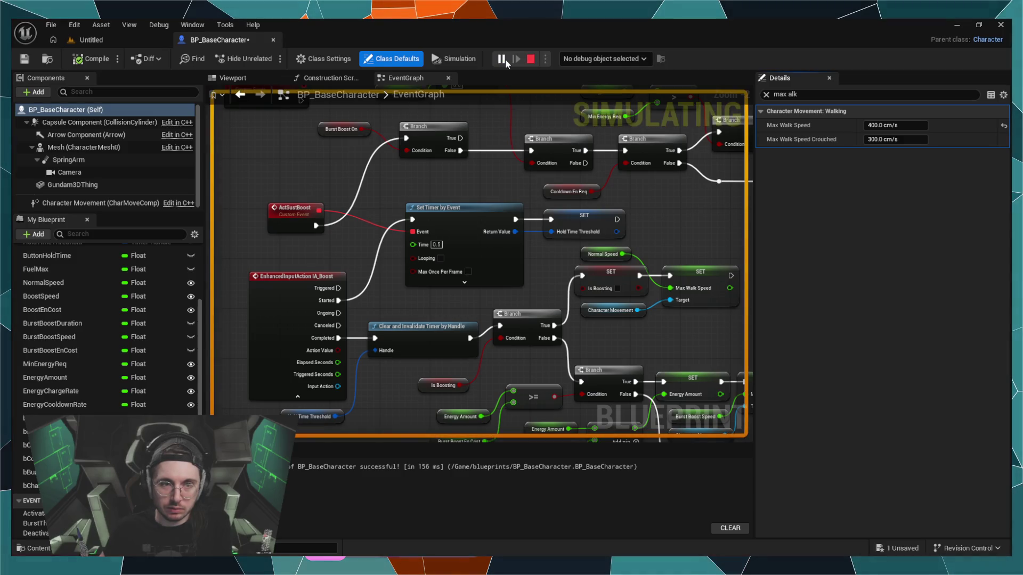
{"action": "left_click", "coordinate": [448, 59]}
{"action": "left_click", "coordinate": [85, 40]}
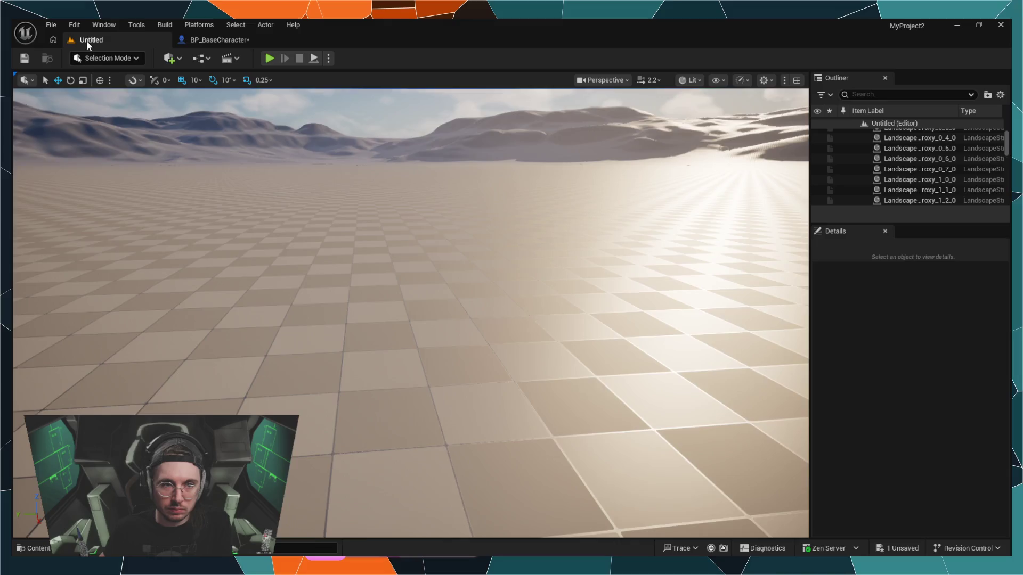
Step: Play-test at 400 cm/s, flying the mech forward with W, then end the session
{"action": "left_click", "coordinate": [272, 59]}
{"action": "left_click", "coordinate": [320, 117]}
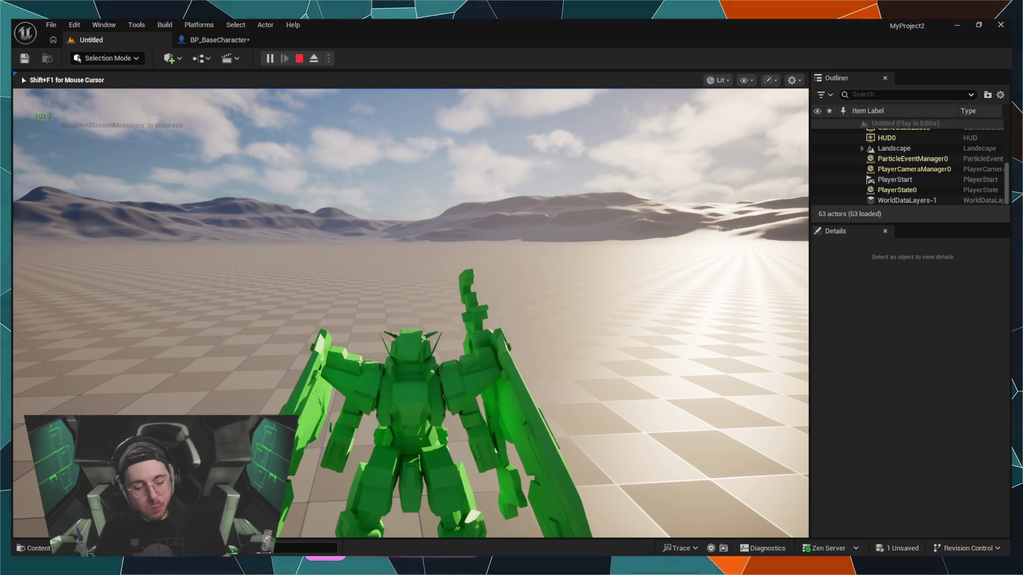
{"action": "key", "text": "w"}
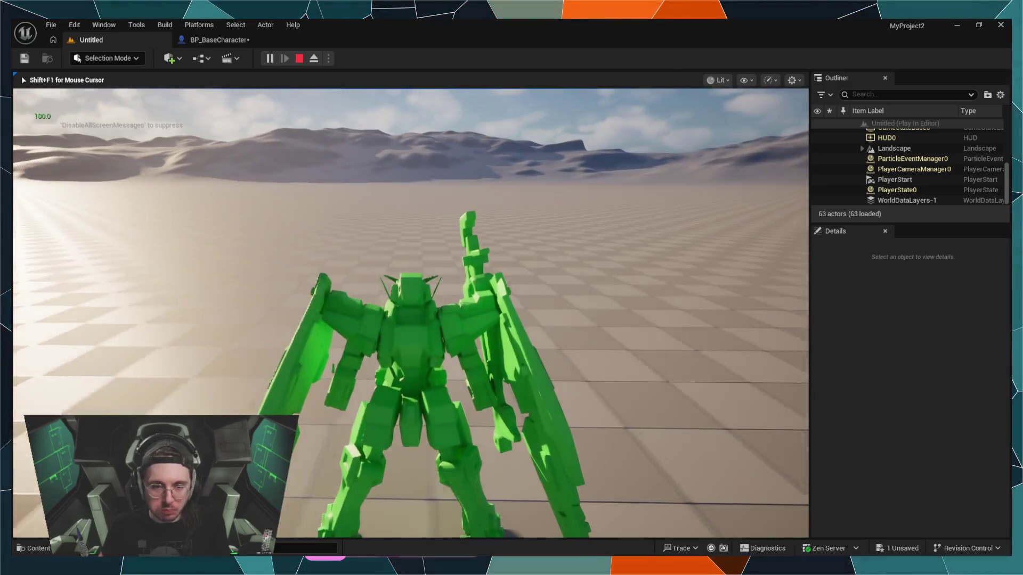
{"action": "key", "text": "shift"}
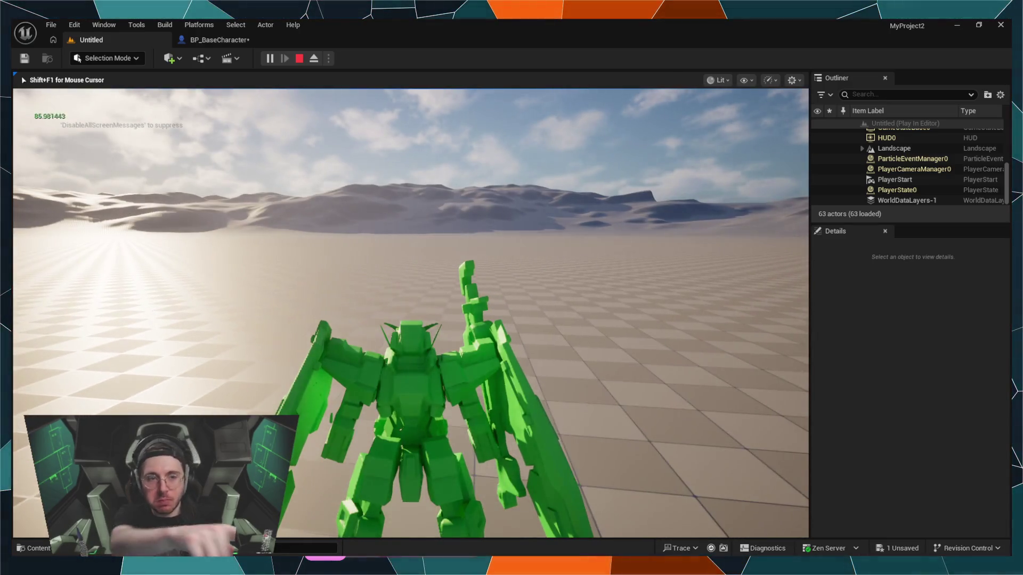
{"action": "key", "text": "w"}
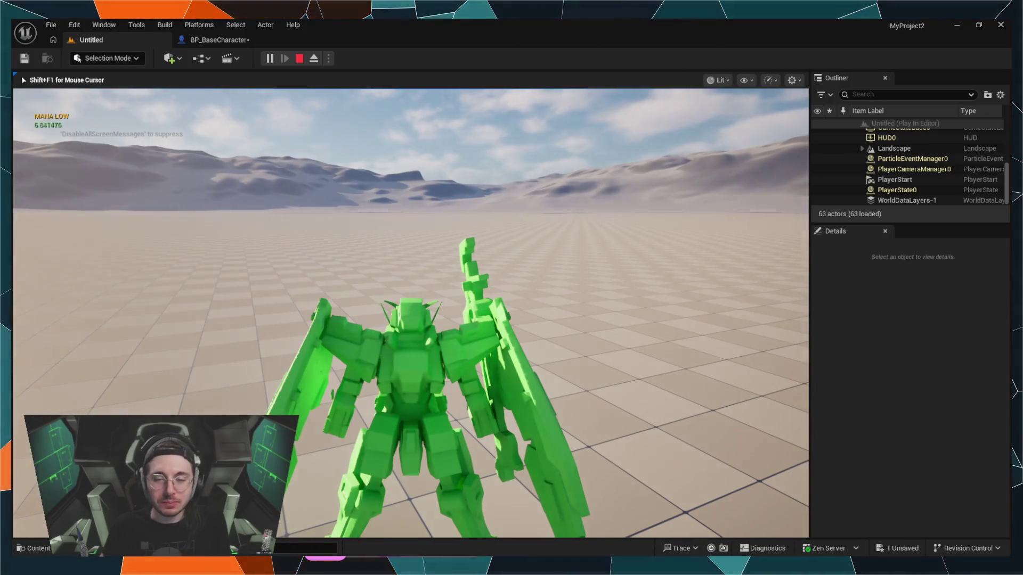
{"action": "key", "text": "Escape"}
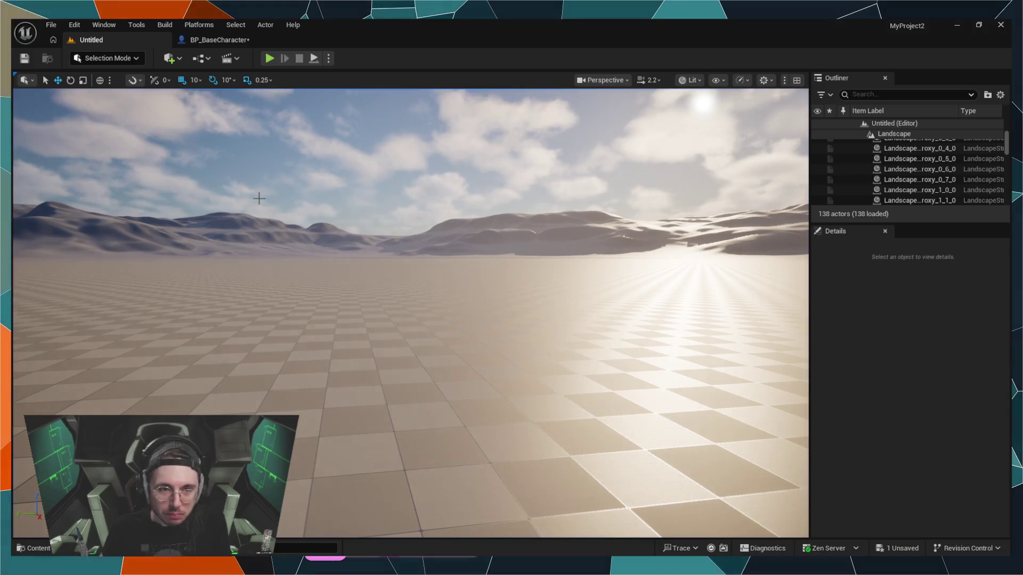
{"action": "left_click", "coordinate": [216, 39]}
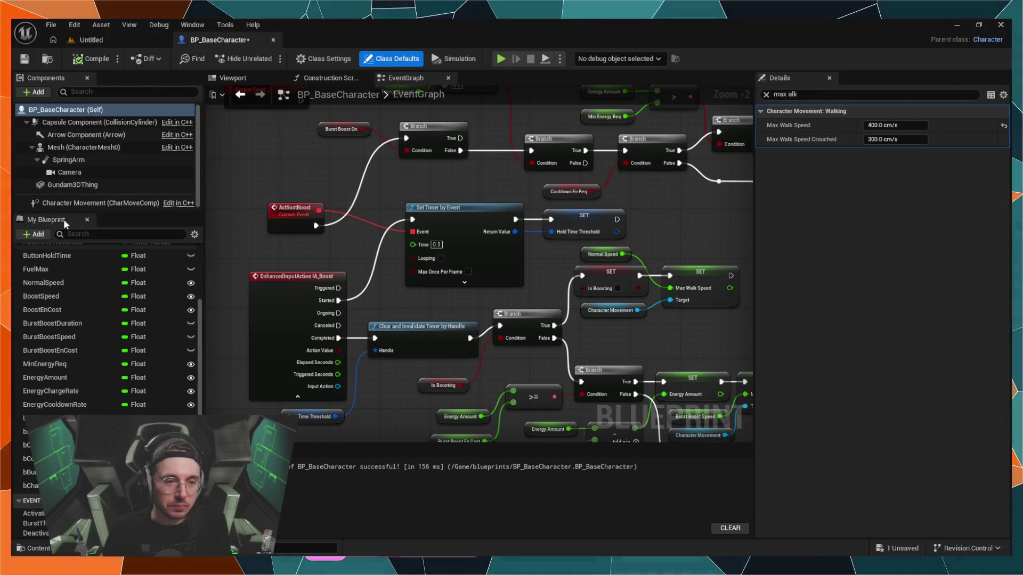
Step: Run another short play-test from the Untitled level, then return to the BP_BaseCharacter graph
{"action": "left_click", "coordinate": [138, 38]}
{"action": "left_click", "coordinate": [312, 284]}
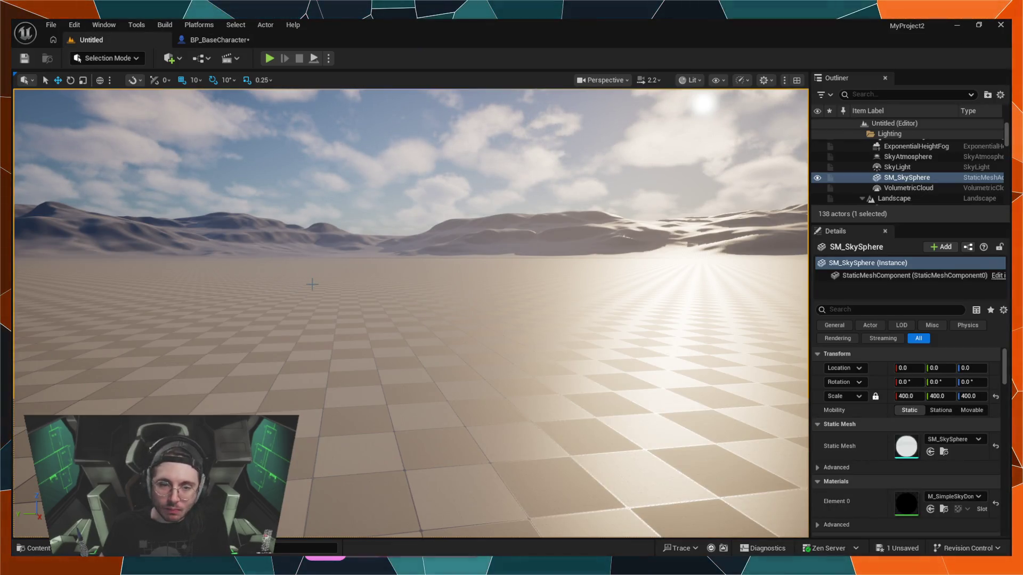
{"action": "left_click", "coordinate": [269, 58]}
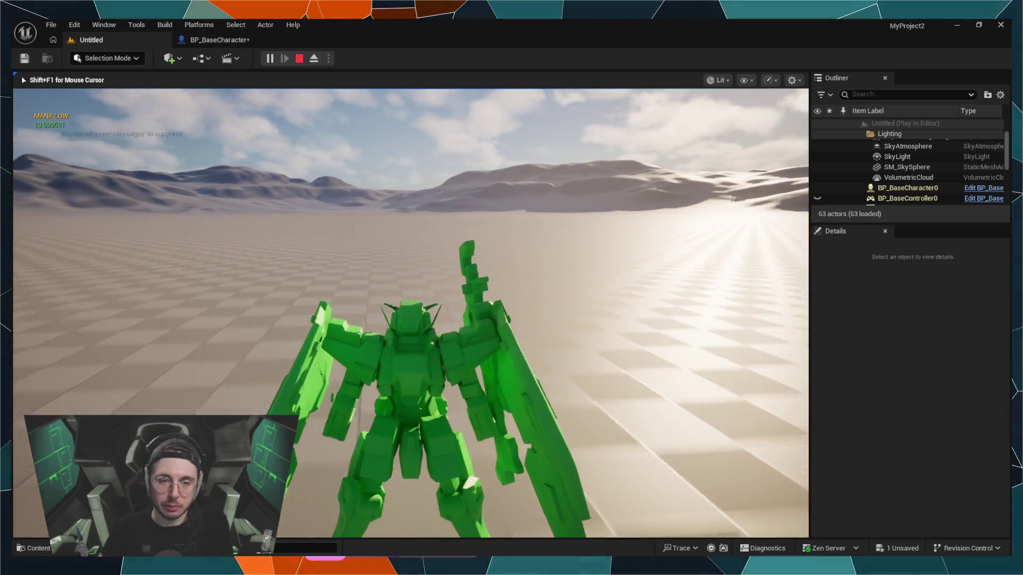
{"action": "key", "text": "Escape"}
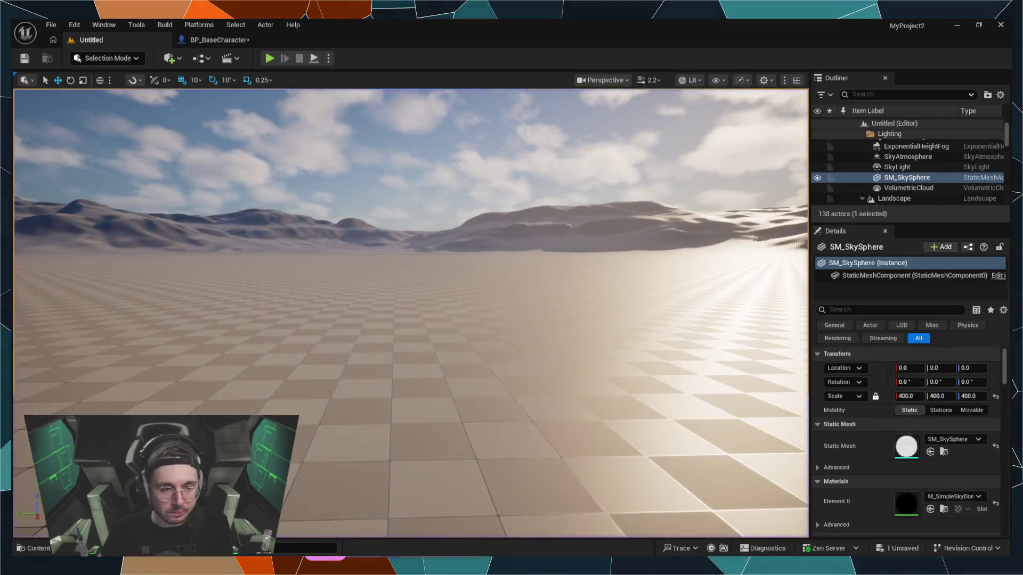
{"action": "left_click", "coordinate": [225, 42]}
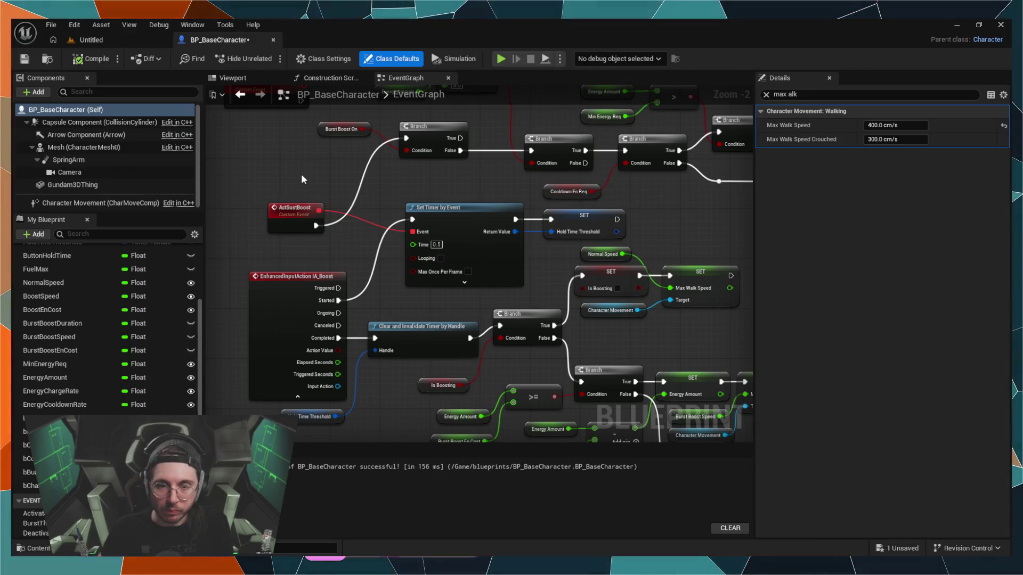
Step: Pan to the DeactivBurst area and select the Burst Boost Speed getter feeding Max Walk Speed
{"action": "left_click_drag", "start_coordinate": [299, 184], "coordinate": [218, 268]}
{"action": "mouse_move", "coordinate": [373, 267]}
{"action": "left_mouse_down"}
{"action": "mouse_move", "coordinate": [320, 229]}
{"action": "mouse_move", "coordinate": [501, 170]}
{"action": "mouse_move", "coordinate": [502, 149]}
{"action": "left_mouse_up"}
{"action": "mouse_move", "coordinate": [732, 292]}
{"action": "left_mouse_down"}
{"action": "mouse_move", "coordinate": [643, 281]}
{"action": "mouse_move", "coordinate": [412, 212]}
{"action": "mouse_move", "coordinate": [732, 291]}
{"action": "left_mouse_up"}
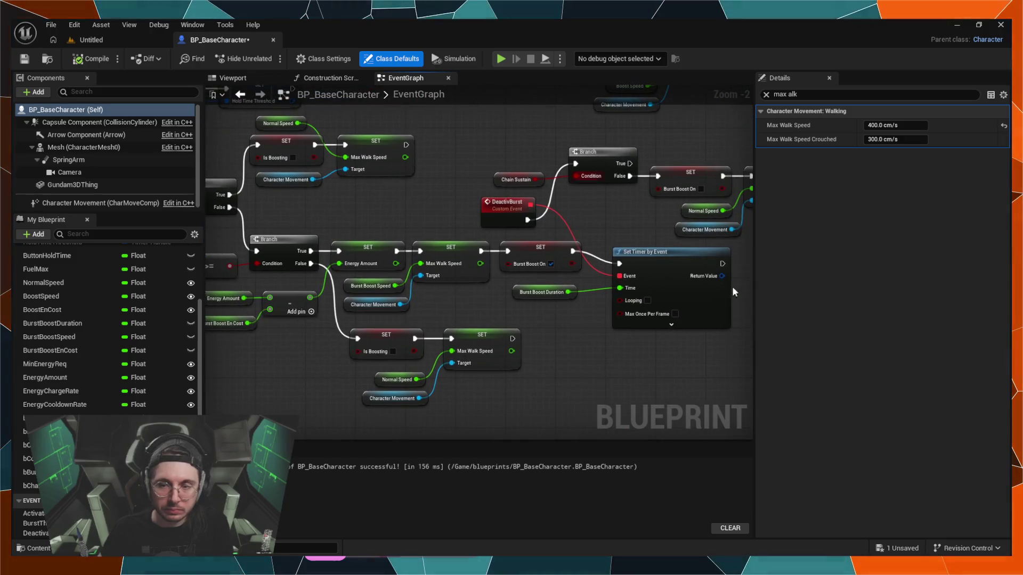
{"action": "mouse_move", "coordinate": [686, 367]}
{"action": "left_mouse_down"}
{"action": "mouse_move", "coordinate": [559, 359]}
{"action": "mouse_move", "coordinate": [528, 377]}
{"action": "mouse_move", "coordinate": [488, 365]}
{"action": "mouse_move", "coordinate": [429, 371]}
{"action": "mouse_move", "coordinate": [466, 390]}
{"action": "left_mouse_up"}
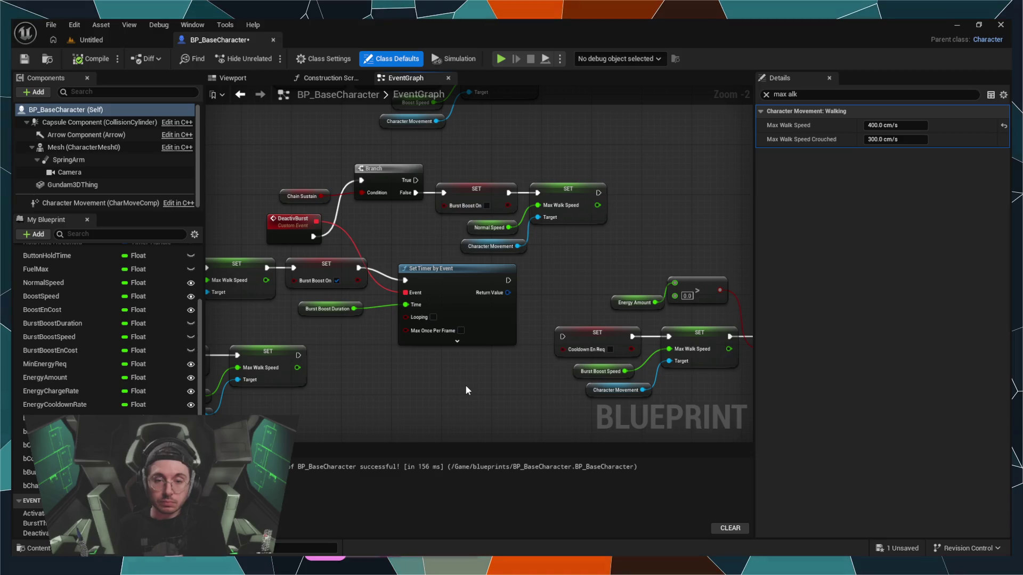
{"action": "left_click_drag", "start_coordinate": [356, 383], "coordinate": [444, 356]}
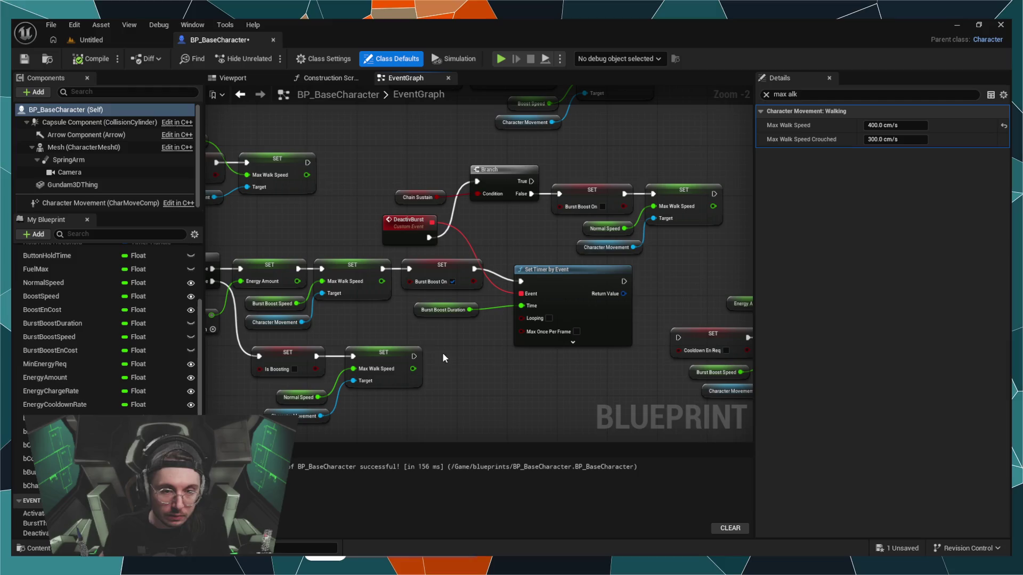
{"action": "left_click", "coordinate": [272, 307]}
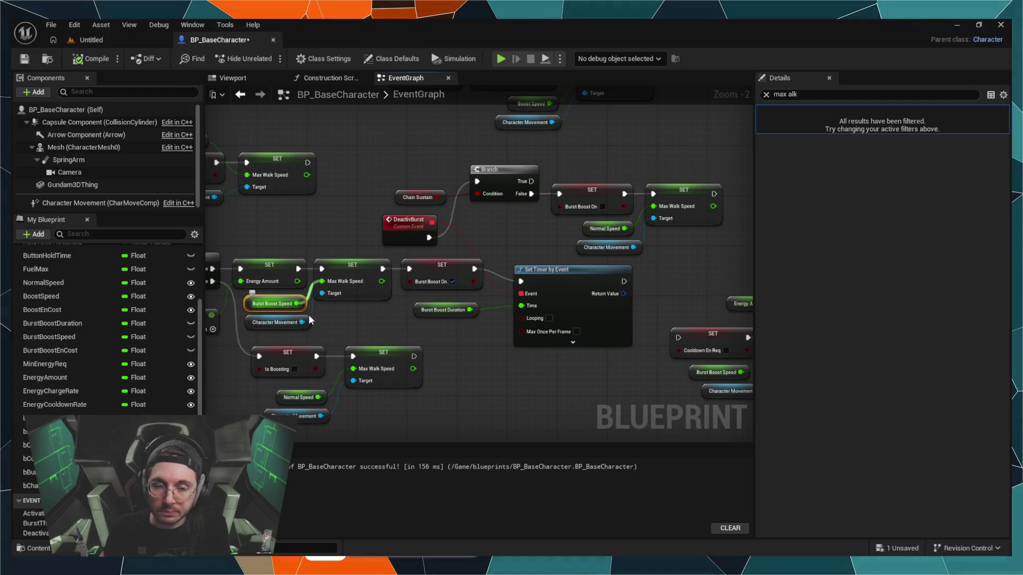
{"action": "scroll", "coordinate": [87, 389], "scroll_direction": "up", "scroll_amount": 1}
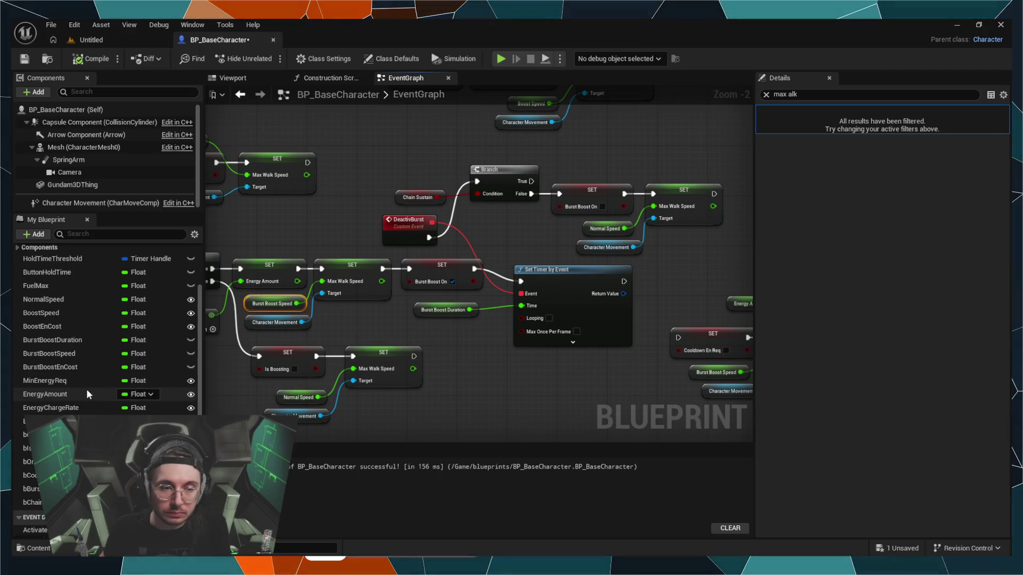
Step: Check the Character Movement node's defaults, confirming Max Acceleration 2000.0, then return to the level
{"action": "left_click", "coordinate": [275, 323]}
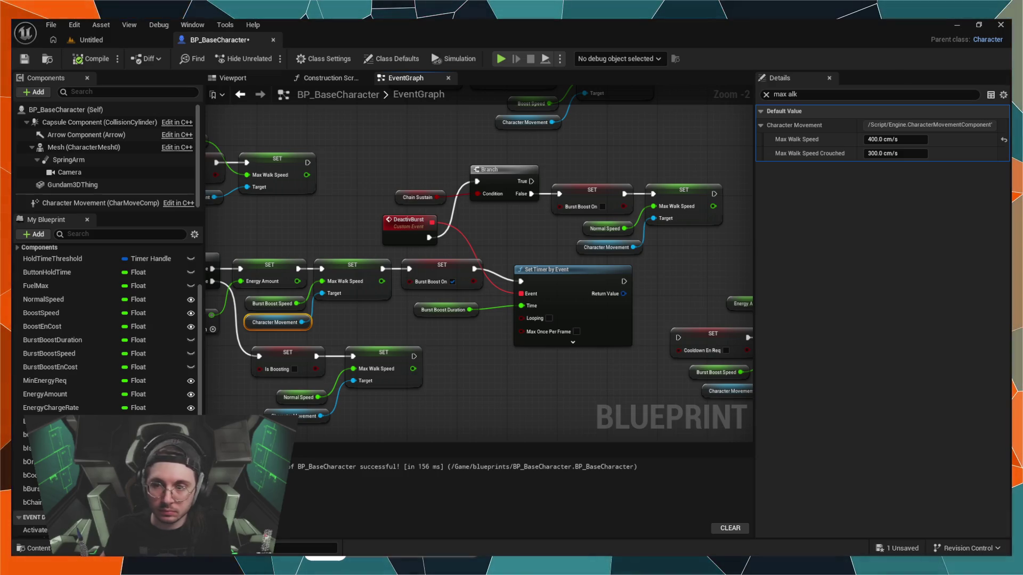
{"action": "left_click", "coordinate": [768, 95]}
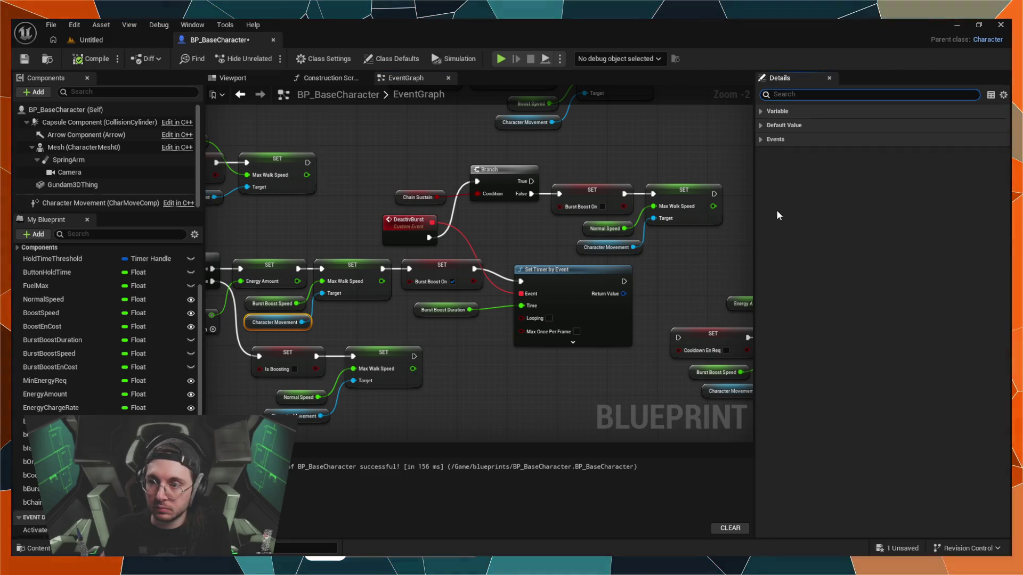
{"action": "left_click", "coordinate": [761, 113]}
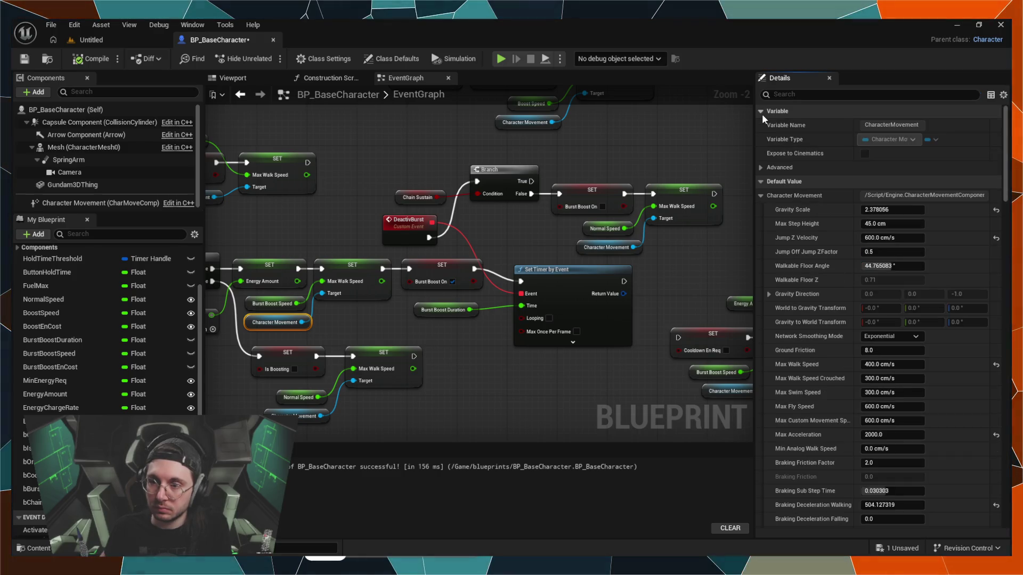
{"action": "left_click", "coordinate": [763, 111]}
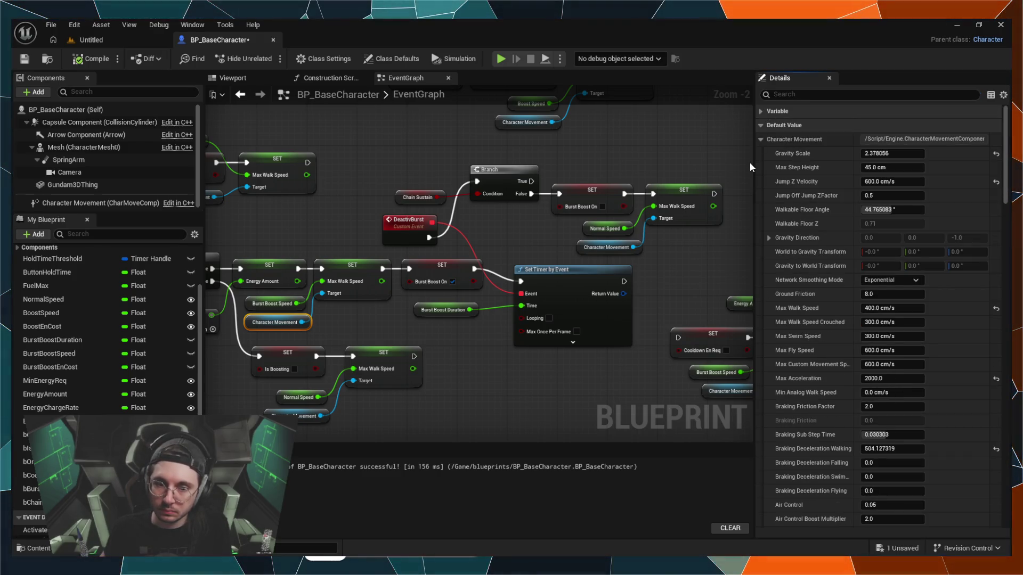
{"action": "left_click", "coordinate": [761, 139]}
{"action": "left_click", "coordinate": [760, 126]}
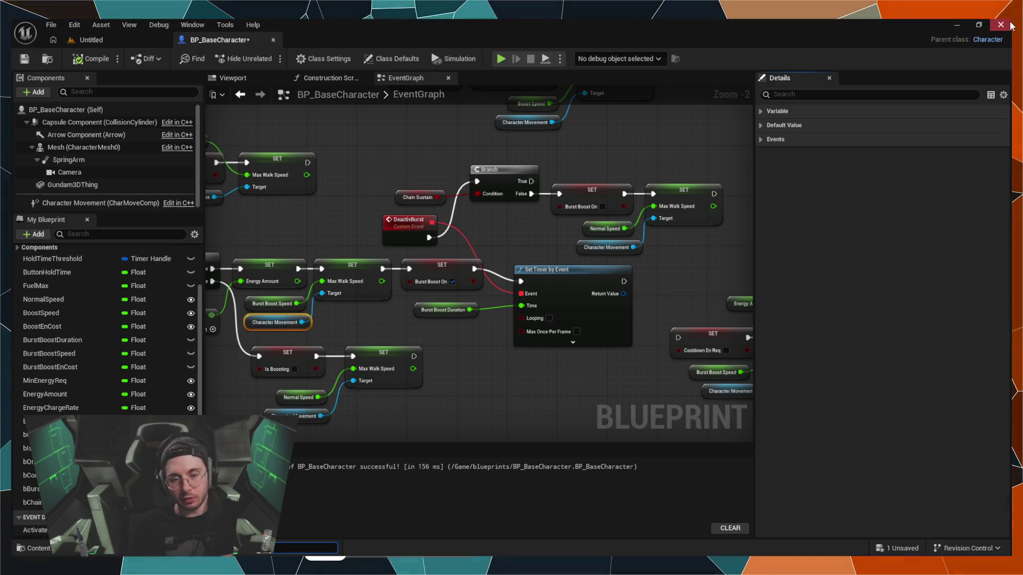
{"action": "left_click", "coordinate": [88, 40]}
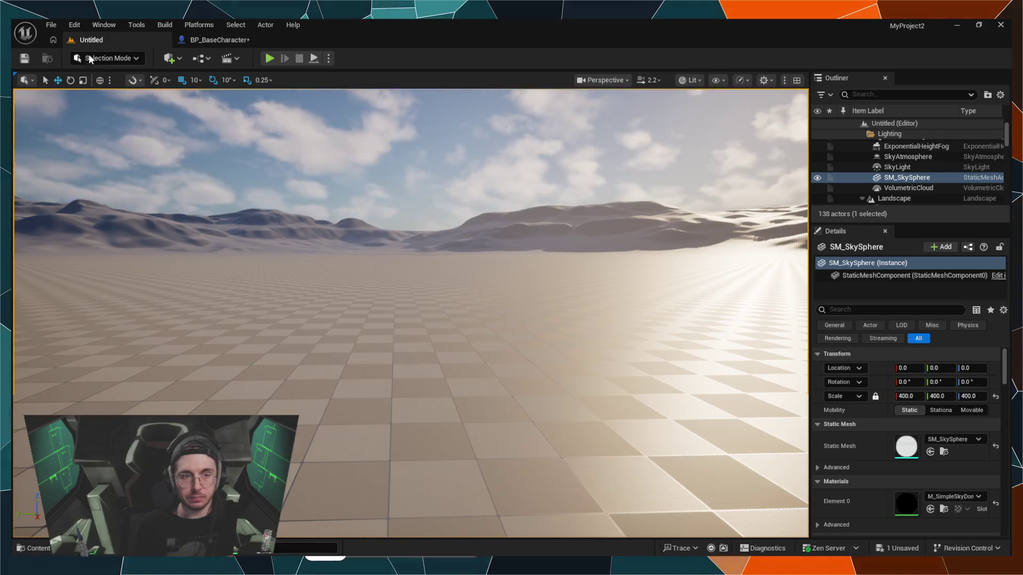
Step: Play-test the level, firing burst boosts with Space and Shift, then stop and return to BP_BaseCharacter
{"action": "left_click", "coordinate": [270, 58]}
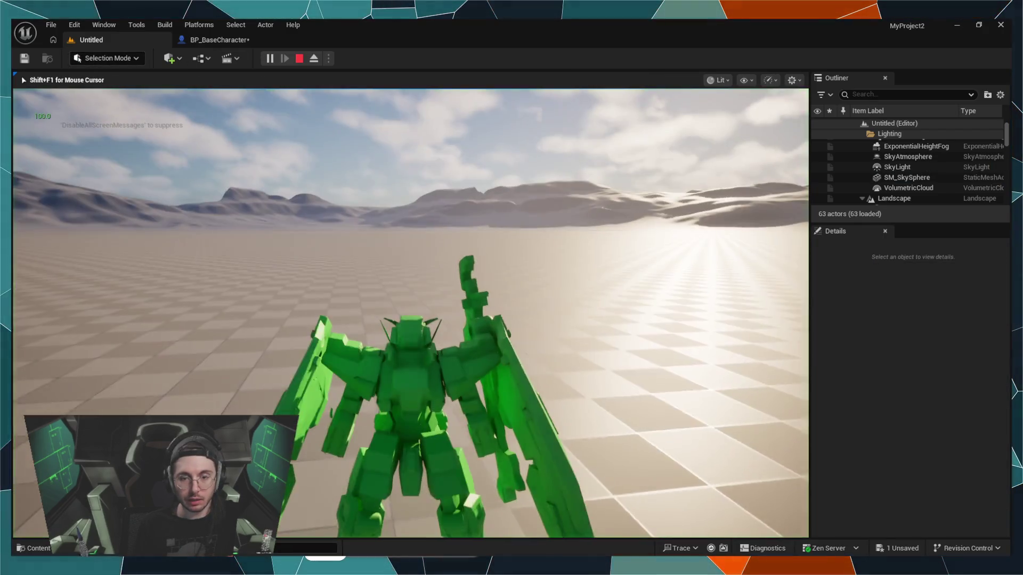
{"action": "key", "text": "space"}
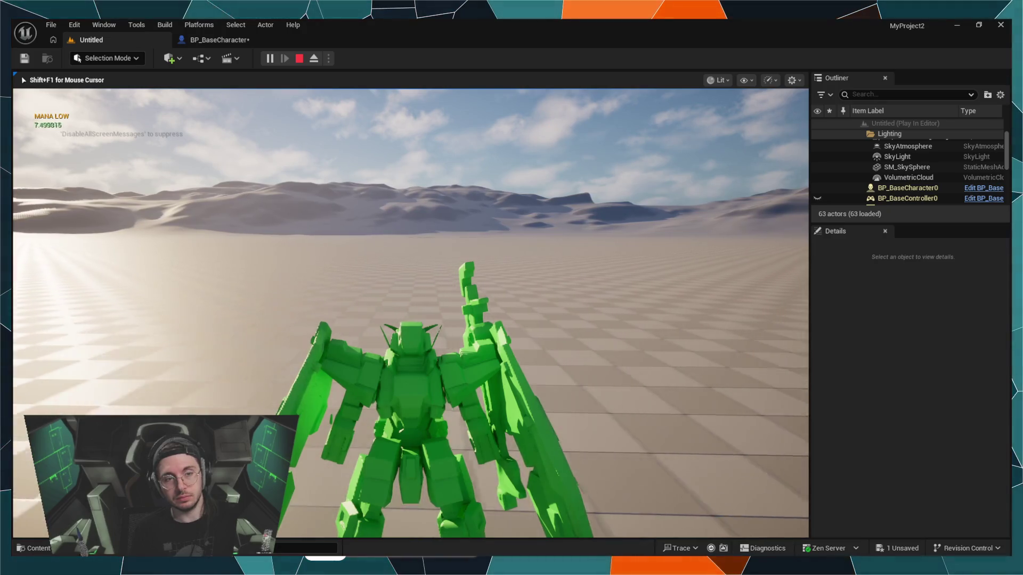
{"action": "key", "text": "shift"}
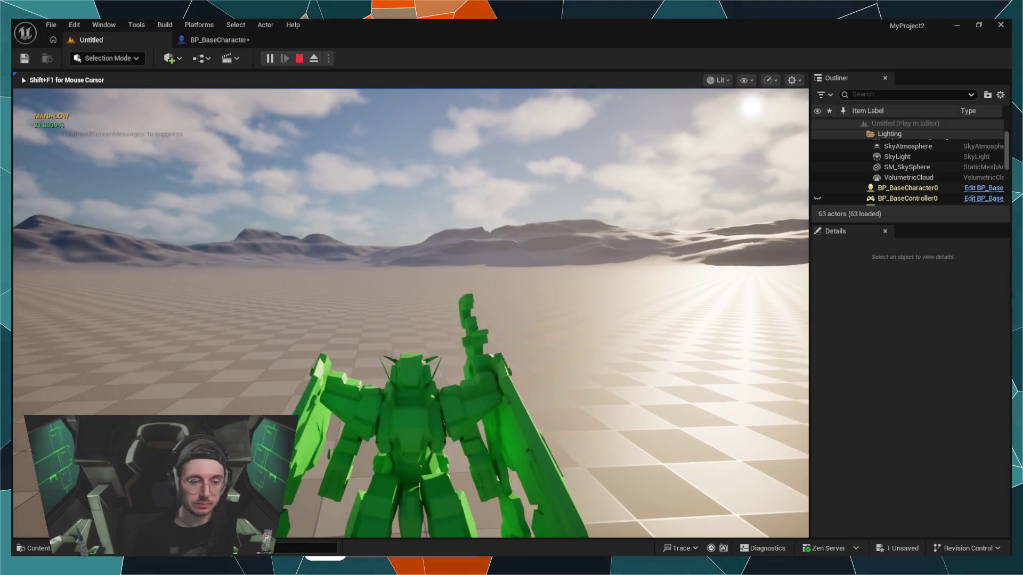
{"action": "key", "text": "shift+F1"}
{"action": "key", "text": "Escape"}
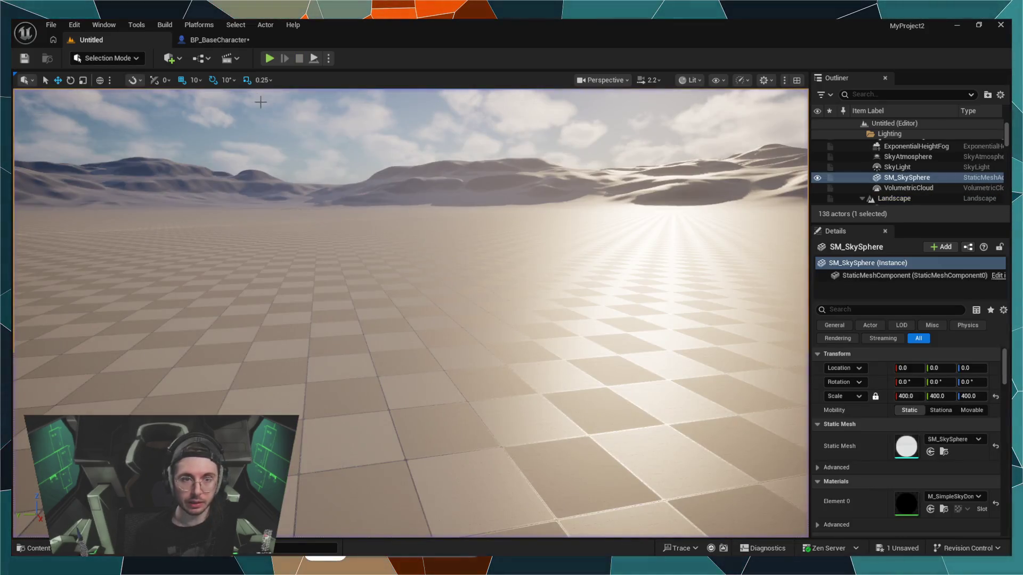
{"action": "left_click", "coordinate": [207, 40]}
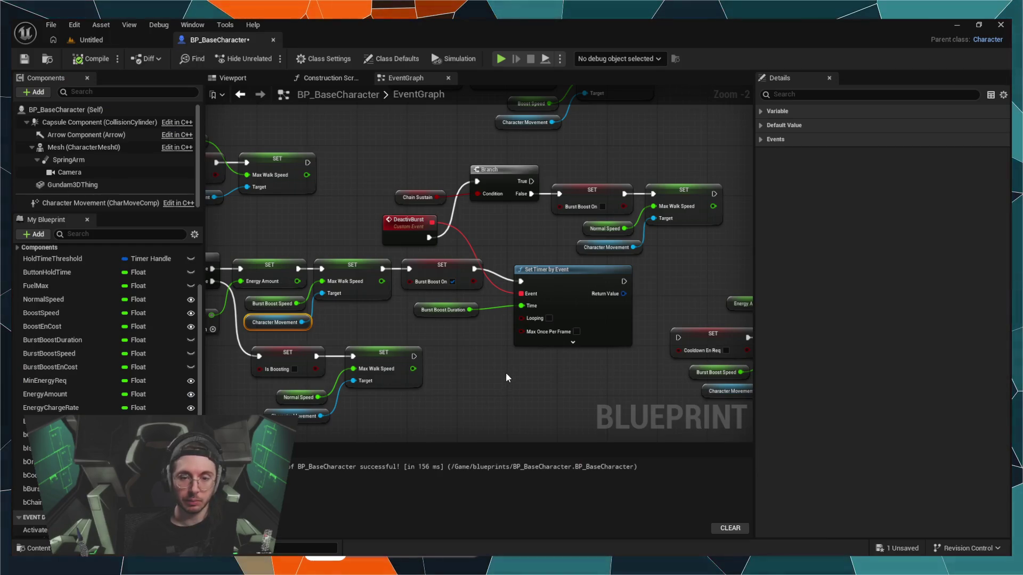
{"action": "mouse_move", "coordinate": [504, 398]}
{"action": "left_mouse_down"}
{"action": "mouse_move", "coordinate": [490, 362]}
{"action": "mouse_move", "coordinate": [538, 340]}
{"action": "left_mouse_up"}
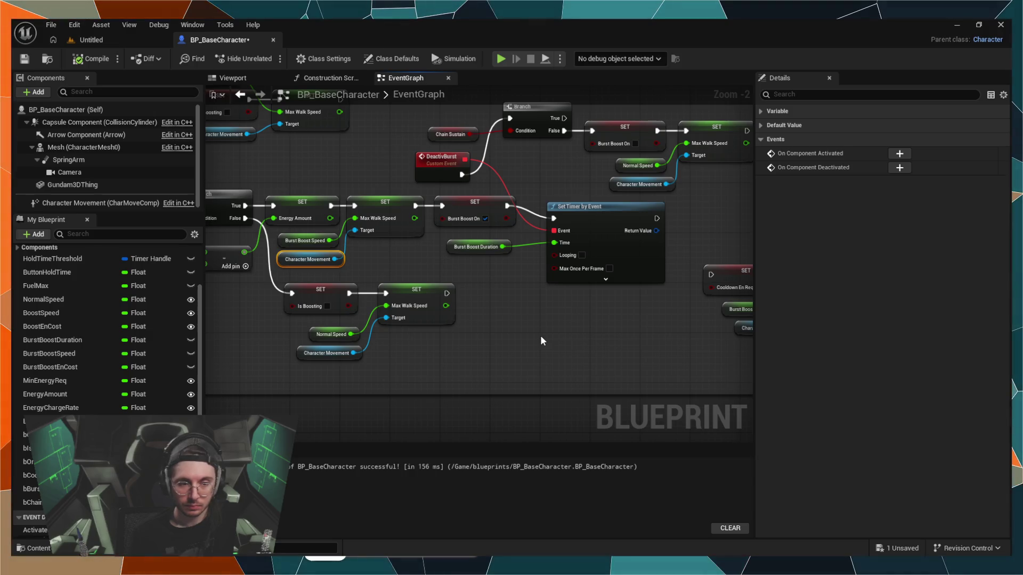
{"action": "left_click_drag", "start_coordinate": [521, 343], "coordinate": [589, 342]}
{"action": "scroll", "coordinate": [605, 357], "scroll_direction": "down", "scroll_amount": 4}
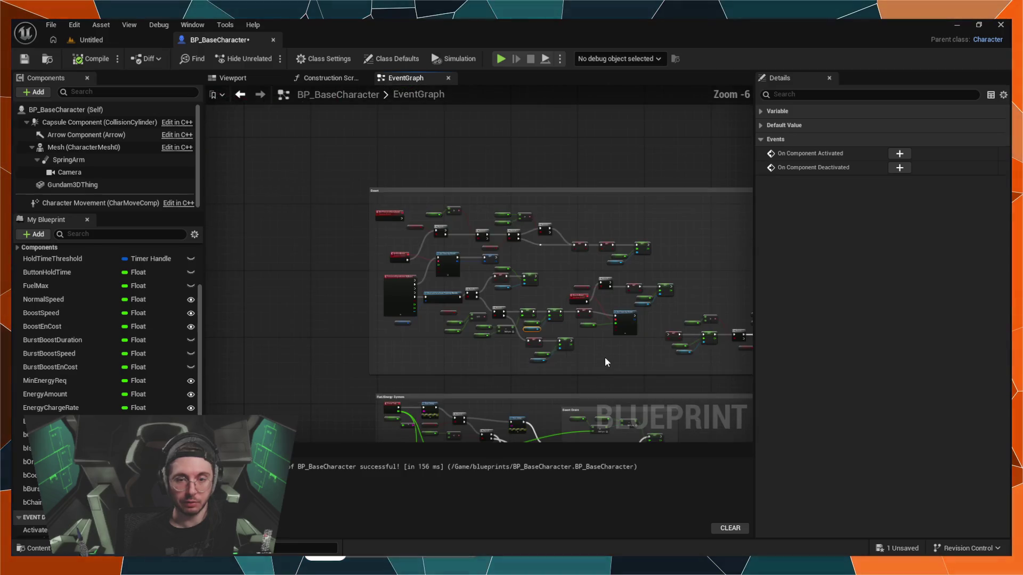
{"action": "scroll", "coordinate": [605, 358], "scroll_direction": "up", "scroll_amount": 1}
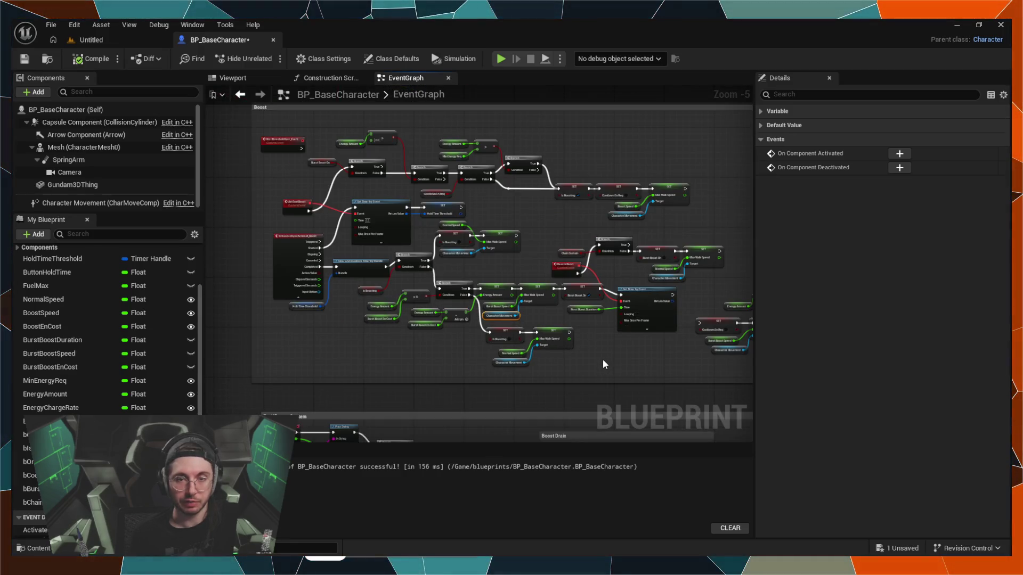
{"action": "scroll", "coordinate": [603, 359], "scroll_direction": "up", "scroll_amount": 2}
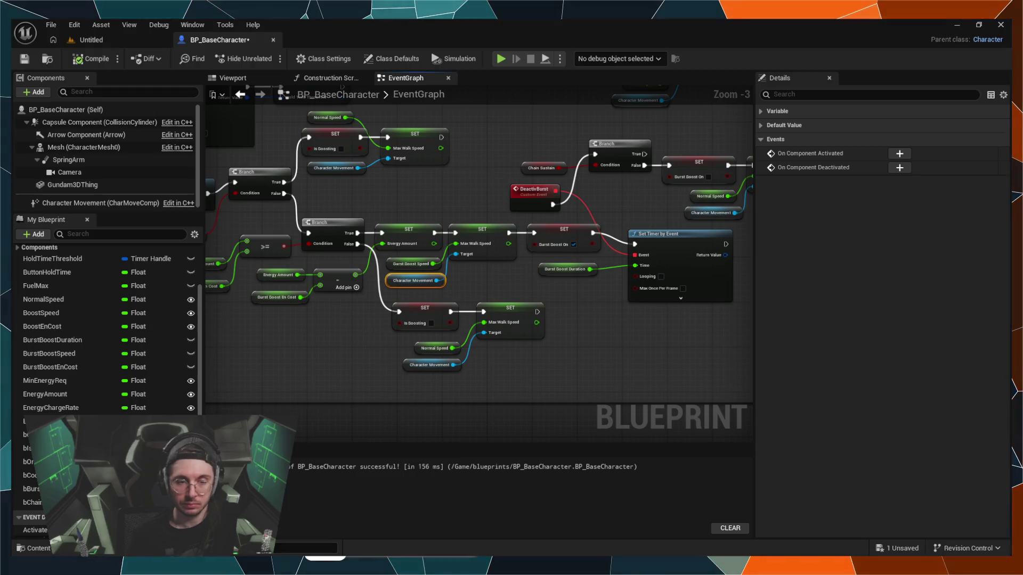
{"action": "mouse_move", "coordinate": [724, 166]}
{"action": "left_mouse_down"}
{"action": "mouse_move", "coordinate": [583, 167]}
{"action": "mouse_move", "coordinate": [392, 195]}
{"action": "left_mouse_up"}
{"action": "mouse_move", "coordinate": [551, 195]}
{"action": "left_mouse_down"}
{"action": "mouse_move", "coordinate": [480, 277]}
{"action": "mouse_move", "coordinate": [383, 354]}
{"action": "mouse_move", "coordinate": [596, 240]}
{"action": "mouse_move", "coordinate": [675, 258]}
{"action": "left_mouse_up"}
{"action": "mouse_move", "coordinate": [450, 170]}
{"action": "left_mouse_down"}
{"action": "mouse_move", "coordinate": [529, 241]}
{"action": "mouse_move", "coordinate": [563, 250]}
{"action": "mouse_move", "coordinate": [586, 208]}
{"action": "mouse_move", "coordinate": [566, 327]}
{"action": "mouse_move", "coordinate": [592, 260]}
{"action": "mouse_move", "coordinate": [571, 258]}
{"action": "mouse_move", "coordinate": [621, 371]}
{"action": "mouse_move", "coordinate": [575, 283]}
{"action": "mouse_move", "coordinate": [588, 259]}
{"action": "mouse_move", "coordinate": [468, 208]}
{"action": "mouse_move", "coordinate": [564, 304]}
{"action": "mouse_move", "coordinate": [461, 296]}
{"action": "mouse_move", "coordinate": [463, 136]}
{"action": "mouse_move", "coordinate": [456, 217]}
{"action": "mouse_move", "coordinate": [612, 411]}
{"action": "mouse_move", "coordinate": [589, 200]}
{"action": "mouse_move", "coordinate": [510, 227]}
{"action": "mouse_move", "coordinate": [495, 313]}
{"action": "mouse_move", "coordinate": [544, 318]}
{"action": "mouse_move", "coordinate": [505, 306]}
{"action": "left_mouse_up"}
{"action": "scroll", "coordinate": [591, 258], "scroll_direction": "down", "scroll_amount": 1}
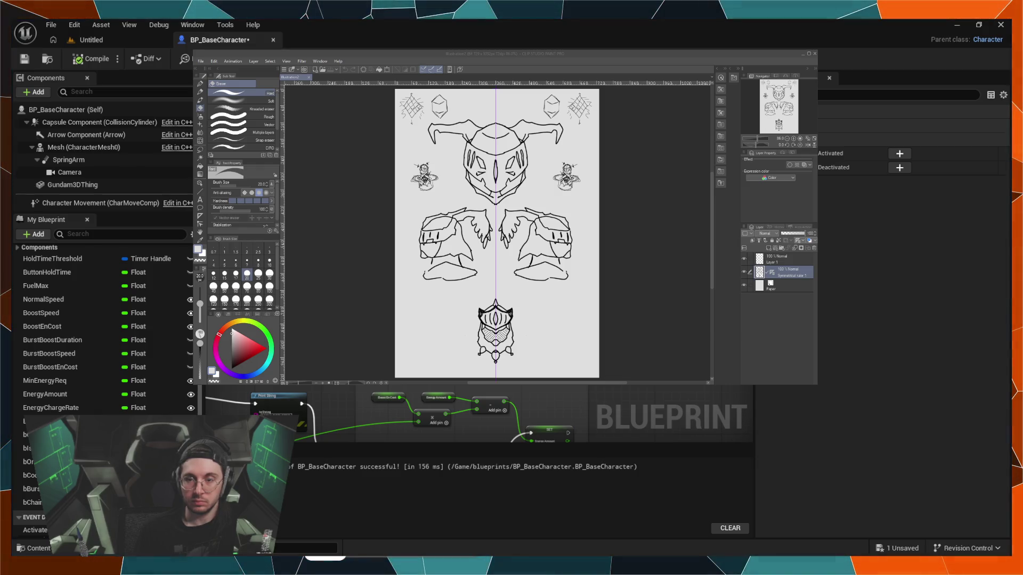
Step: Zoom the Clip Studio sketch sheet out to full view, then close its window to return to Unreal
{"action": "scroll", "coordinate": [450, 261], "scroll_direction": "up", "scroll_amount": 7}
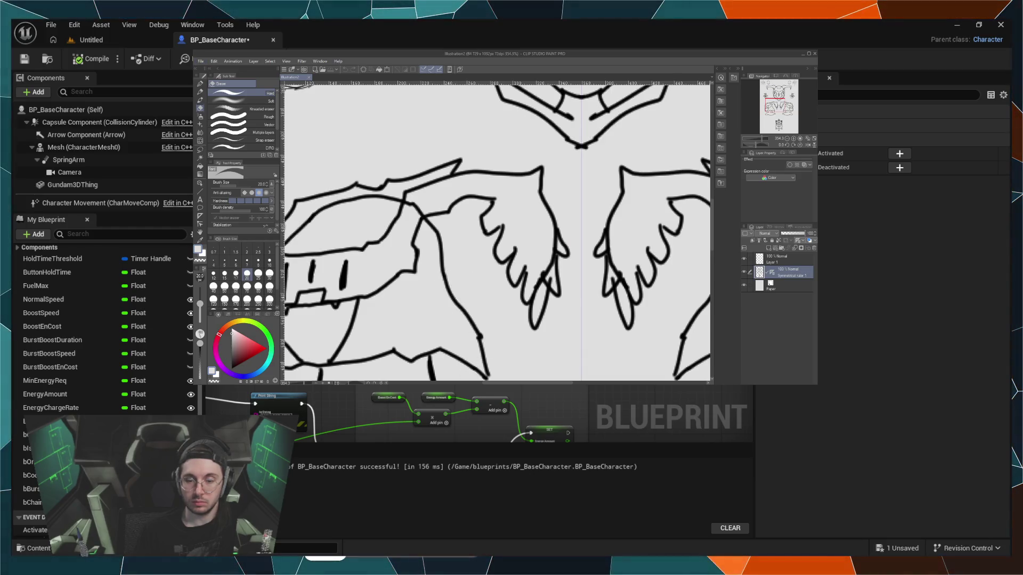
{"action": "scroll", "coordinate": [464, 304], "scroll_direction": "down", "scroll_amount": 3}
{"action": "scroll", "coordinate": [452, 318], "scroll_direction": "up", "scroll_amount": 2}
{"action": "scroll", "coordinate": [452, 318], "scroll_direction": "down", "scroll_amount": 2}
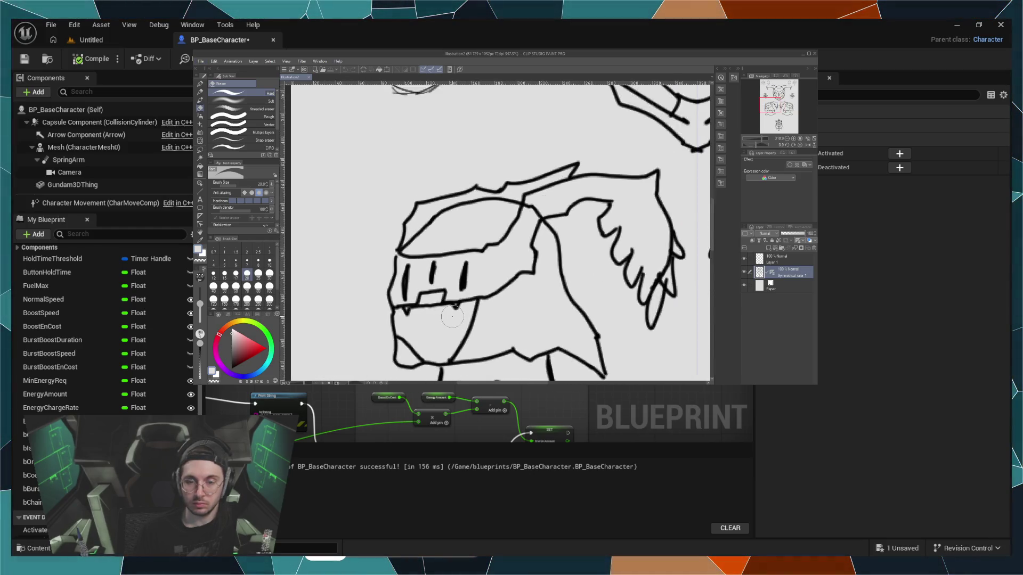
{"action": "scroll", "coordinate": [501, 342], "scroll_direction": "down", "scroll_amount": 6}
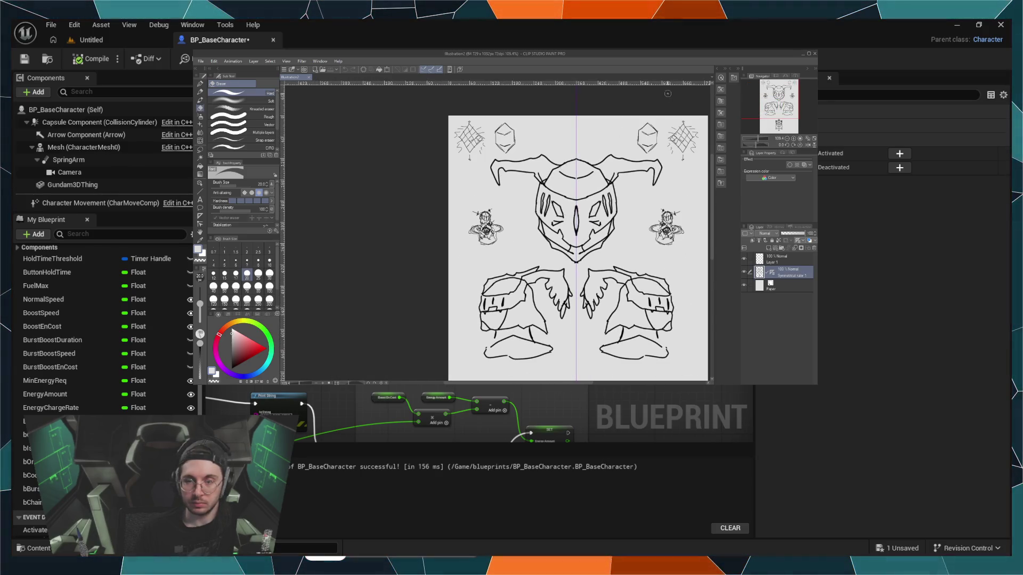
{"action": "left_click", "coordinate": [815, 55]}
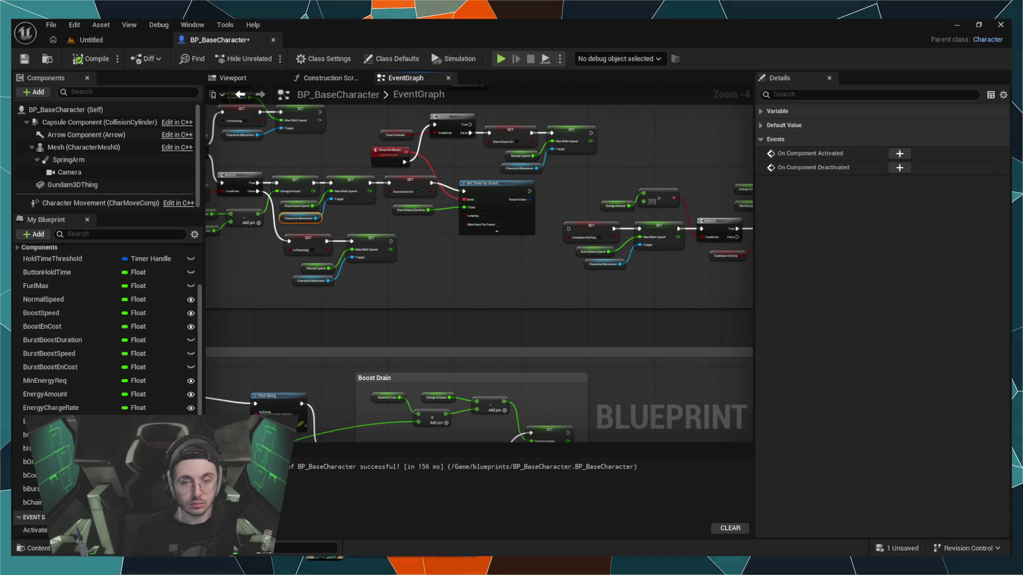
{"action": "left_click", "coordinate": [502, 262]}
{"action": "scroll", "coordinate": [502, 269], "scroll_direction": "up", "scroll_amount": 4}
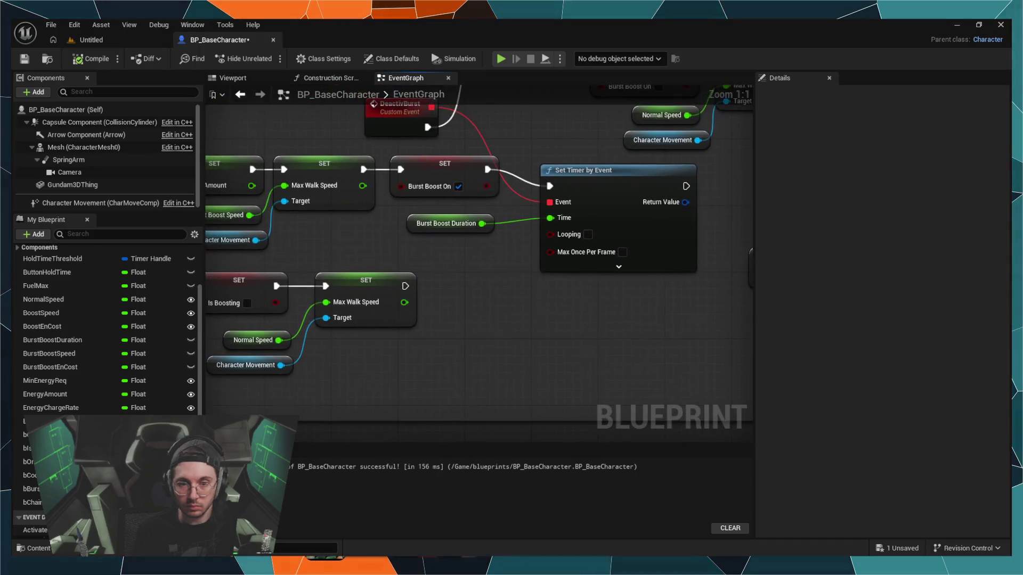
{"action": "mouse_move", "coordinate": [384, 156]}
{"action": "left_mouse_down"}
{"action": "mouse_move", "coordinate": [369, 193]}
{"action": "mouse_move", "coordinate": [398, 251]}
{"action": "mouse_move", "coordinate": [482, 193]}
{"action": "mouse_move", "coordinate": [247, 210]}
{"action": "mouse_move", "coordinate": [235, 167]}
{"action": "left_mouse_up"}
{"action": "scroll", "coordinate": [481, 193], "scroll_direction": "down", "scroll_amount": 2}
{"action": "scroll", "coordinate": [235, 167], "scroll_direction": "down", "scroll_amount": 2}
{"action": "mouse_move", "coordinate": [417, 232]}
{"action": "left_mouse_down"}
{"action": "mouse_move", "coordinate": [440, 216]}
{"action": "mouse_move", "coordinate": [585, 209]}
{"action": "mouse_move", "coordinate": [470, 194]}
{"action": "left_mouse_up"}
{"action": "scroll", "coordinate": [468, 197], "scroll_direction": "up", "scroll_amount": 1}
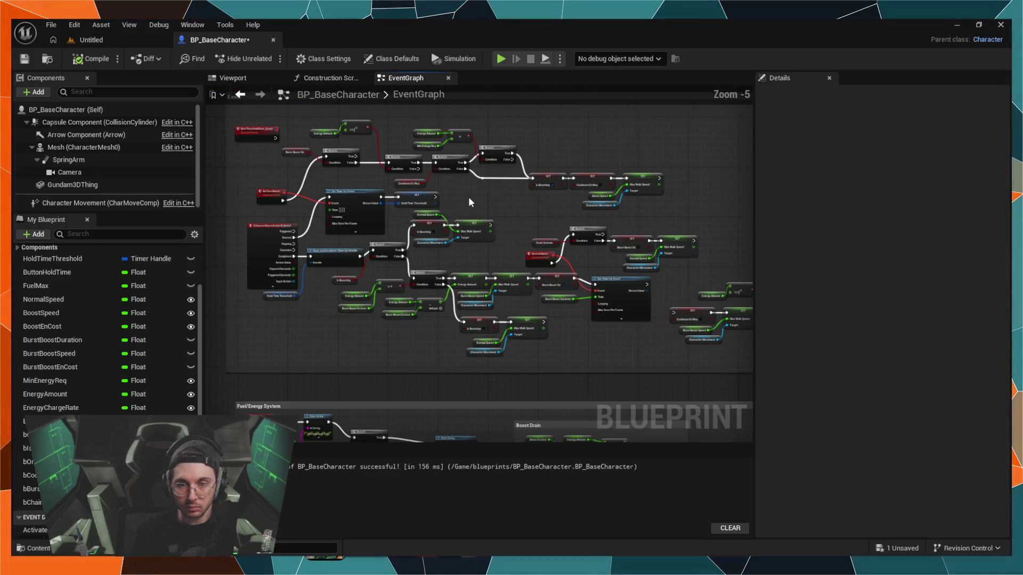
{"action": "scroll", "coordinate": [248, 153], "scroll_direction": "up", "scroll_amount": 1}
{"action": "mouse_move", "coordinate": [249, 152]}
{"action": "left_mouse_down"}
{"action": "mouse_move", "coordinate": [474, 172]}
{"action": "mouse_move", "coordinate": [263, 228]}
{"action": "mouse_move", "coordinate": [454, 251]}
{"action": "mouse_move", "coordinate": [504, 294]}
{"action": "left_mouse_up"}
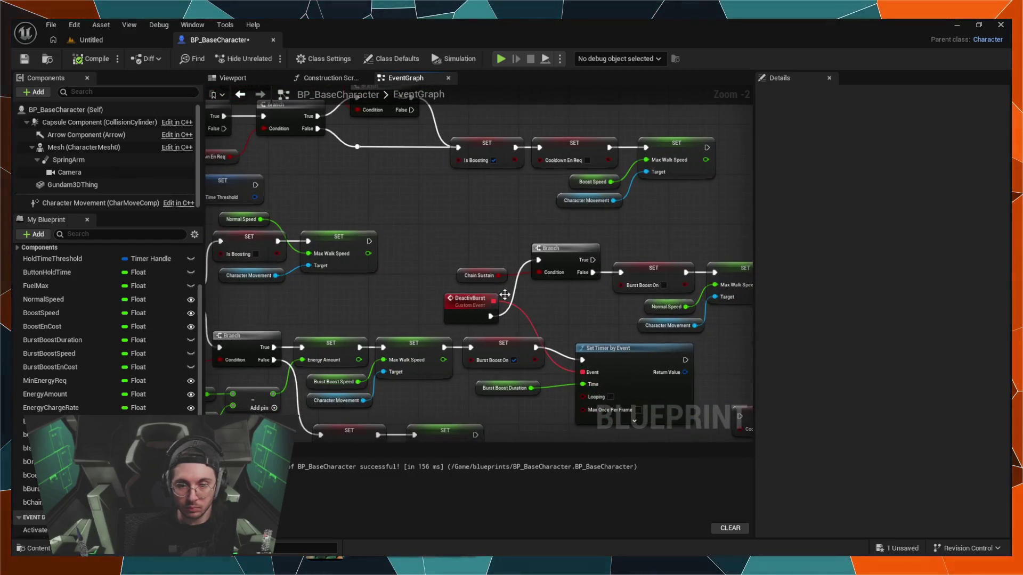
{"action": "left_click_drag", "start_coordinate": [421, 278], "coordinate": [430, 151]}
{"action": "mouse_move", "coordinate": [533, 367]}
{"action": "left_mouse_down"}
{"action": "mouse_move", "coordinate": [342, 338]}
{"action": "mouse_move", "coordinate": [346, 367]}
{"action": "mouse_move", "coordinate": [592, 346]}
{"action": "left_mouse_up"}
{"action": "mouse_move", "coordinate": [500, 274]}
{"action": "left_mouse_down"}
{"action": "mouse_move", "coordinate": [517, 277]}
{"action": "mouse_move", "coordinate": [329, 277]}
{"action": "left_mouse_up"}
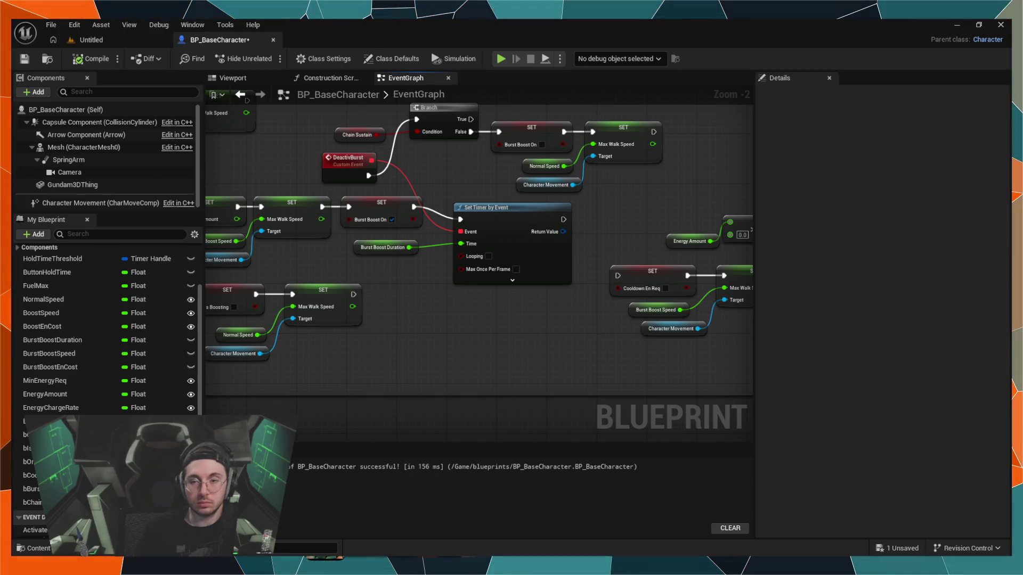
{"action": "left_click_drag", "start_coordinate": [373, 294], "coordinate": [466, 299]}
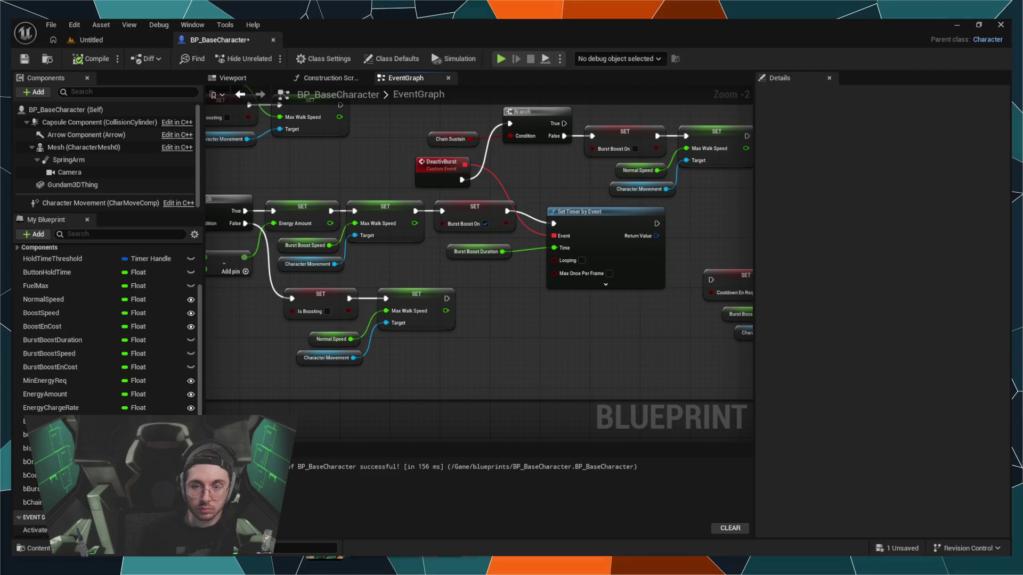
Step: Add a Launch Character node after the Max Walk Speed setter and place Get Actor Forward Vector nearby
{"action": "mouse_move", "coordinate": [415, 211]}
{"action": "left_mouse_down"}
{"action": "mouse_move", "coordinate": [353, 158]}
{"action": "mouse_move", "coordinate": [372, 149]}
{"action": "left_mouse_up"}
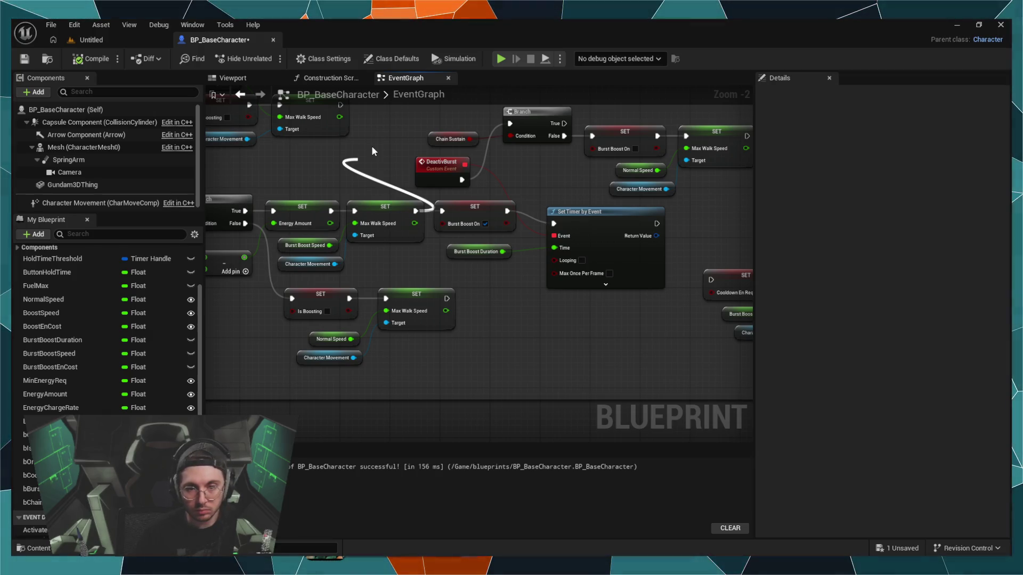
{"action": "left_click", "coordinate": [404, 224]}
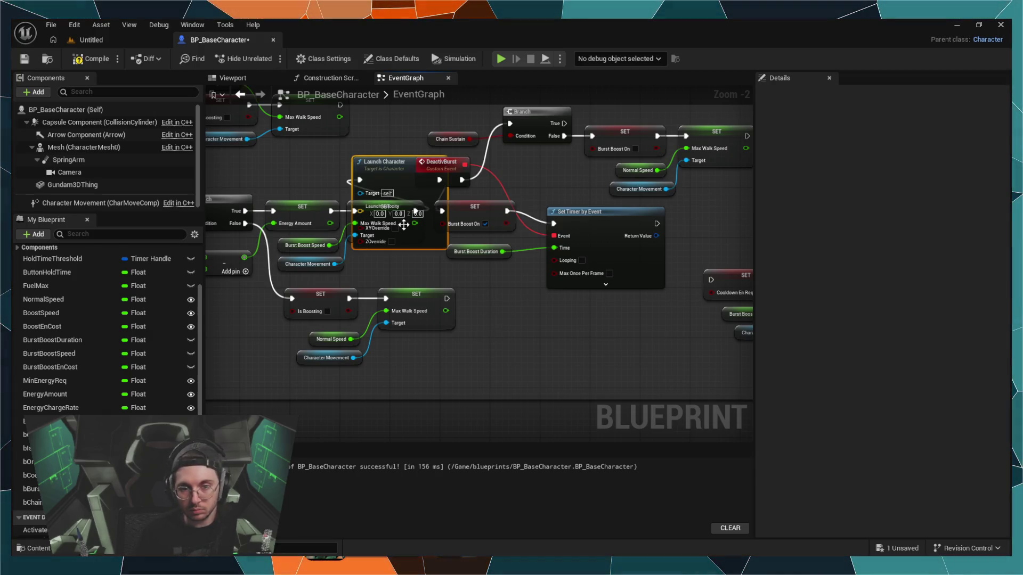
{"action": "mouse_move", "coordinate": [398, 201]}
{"action": "left_mouse_down"}
{"action": "mouse_move", "coordinate": [511, 327]}
{"action": "mouse_move", "coordinate": [375, 229]}
{"action": "mouse_move", "coordinate": [402, 213]}
{"action": "mouse_move", "coordinate": [388, 148]}
{"action": "mouse_move", "coordinate": [434, 178]}
{"action": "mouse_move", "coordinate": [413, 209]}
{"action": "mouse_move", "coordinate": [442, 262]}
{"action": "mouse_move", "coordinate": [559, 358]}
{"action": "mouse_move", "coordinate": [495, 304]}
{"action": "left_mouse_up"}
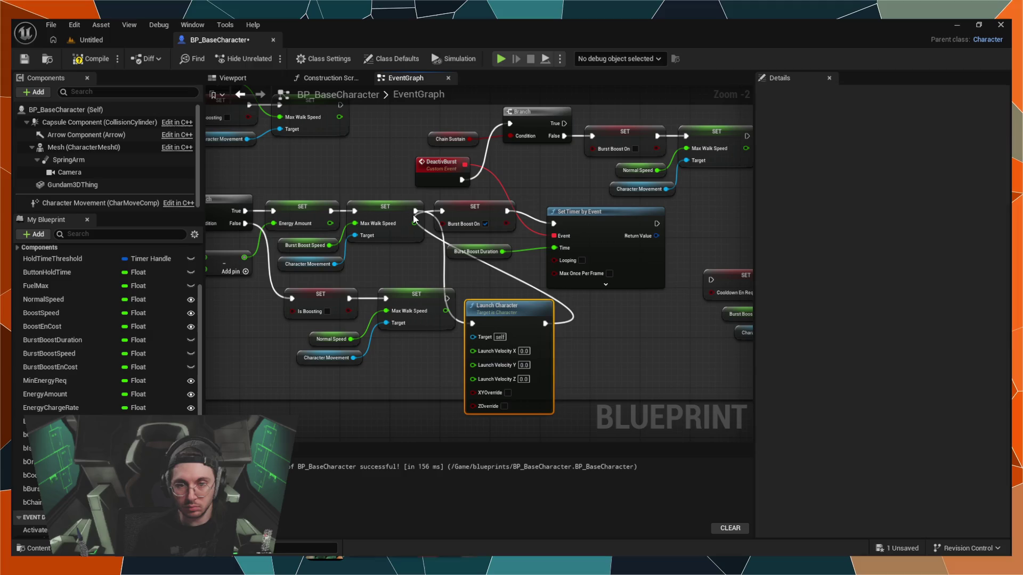
{"action": "mouse_move", "coordinate": [439, 391]}
{"action": "left_mouse_down"}
{"action": "mouse_move", "coordinate": [439, 366]}
{"action": "mouse_move", "coordinate": [424, 384]}
{"action": "left_mouse_up"}
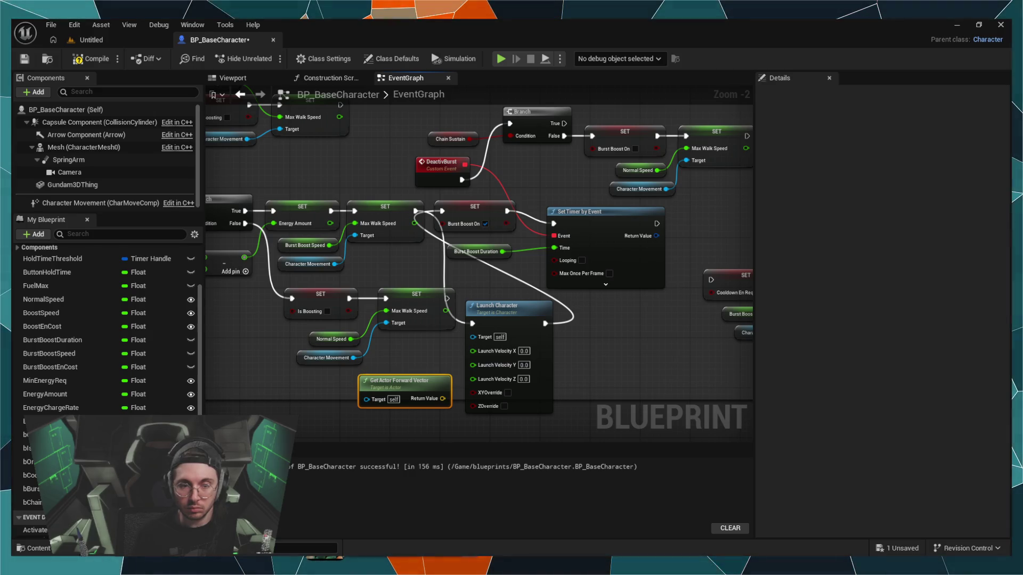
Step: Shift Get Actor Forward Vector left under the Normal Speed setter and drag a wire from its Return Value
{"action": "left_click_drag", "start_coordinate": [415, 384], "coordinate": [341, 392]}
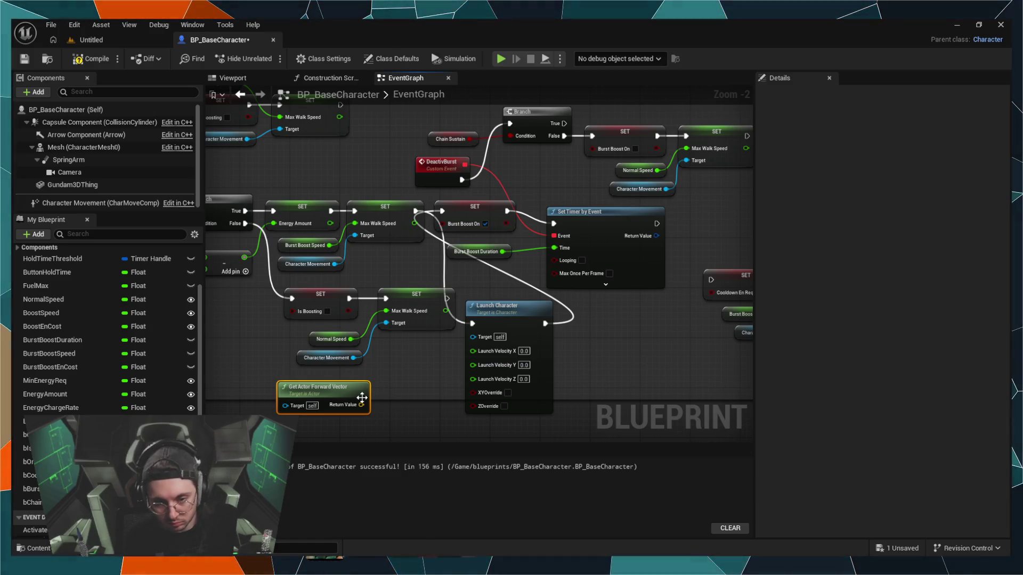
{"action": "left_click_drag", "start_coordinate": [362, 405], "coordinate": [383, 377]}
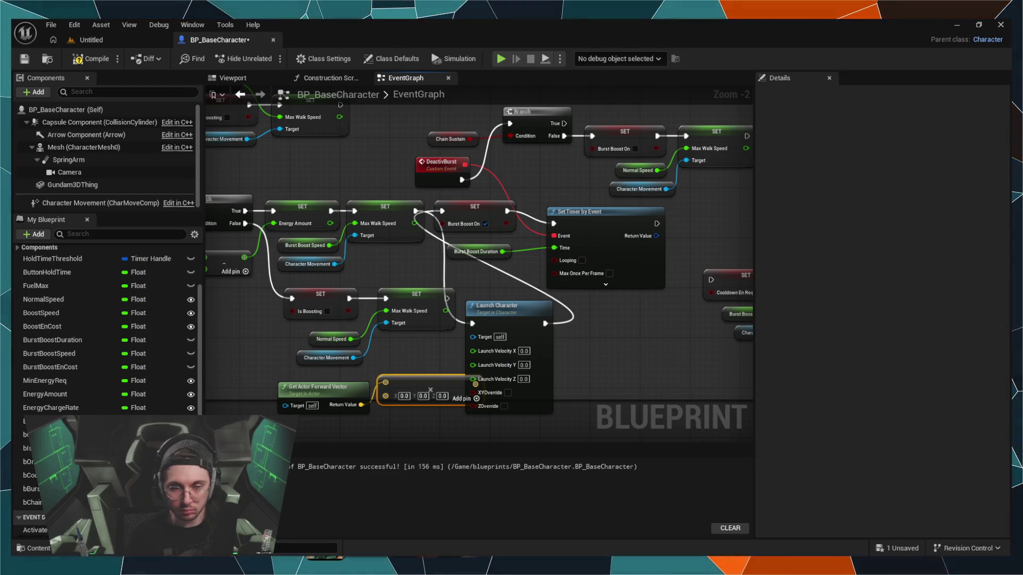
Step: Create a vector multiply node from the forward vector, arrange both nodes, and select its X and Y fields
{"action": "left_click_drag", "start_coordinate": [309, 391], "coordinate": [278, 384]}
{"action": "mouse_move", "coordinate": [392, 386]}
{"action": "left_mouse_down"}
{"action": "mouse_move", "coordinate": [366, 393]}
{"action": "mouse_move", "coordinate": [371, 403]}
{"action": "left_mouse_up"}
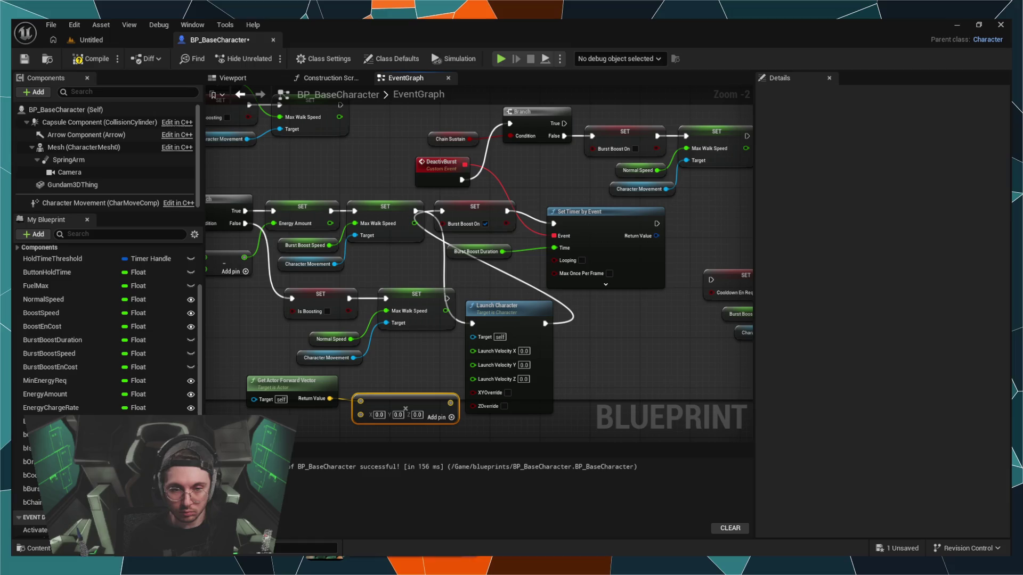
{"action": "left_click", "coordinate": [379, 414]}
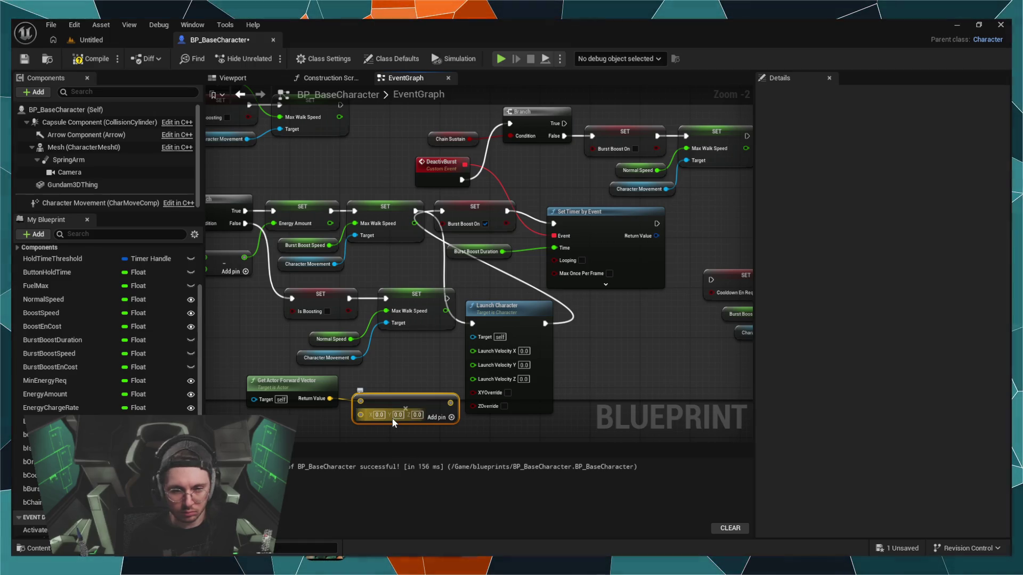
{"action": "left_click", "coordinate": [398, 414]}
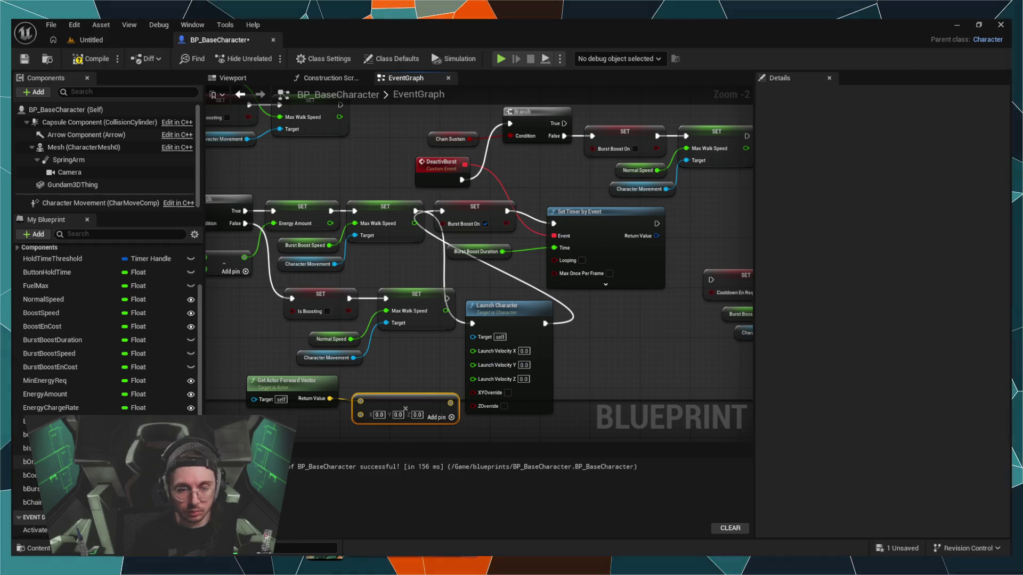
{"action": "left_click_drag", "start_coordinate": [379, 398], "coordinate": [373, 388]}
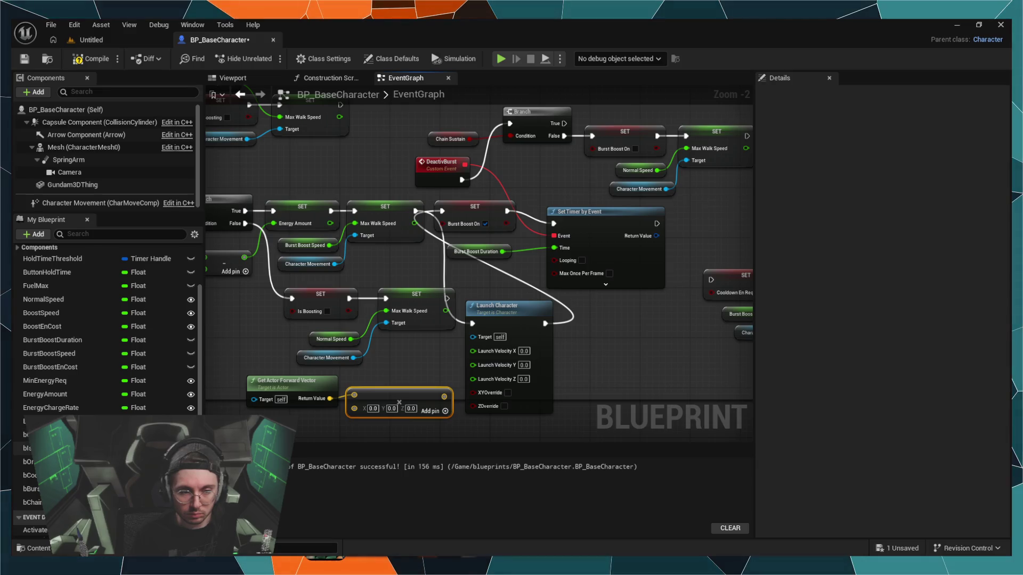
{"action": "scroll", "coordinate": [71, 406], "scroll_direction": "up", "scroll_amount": 3}
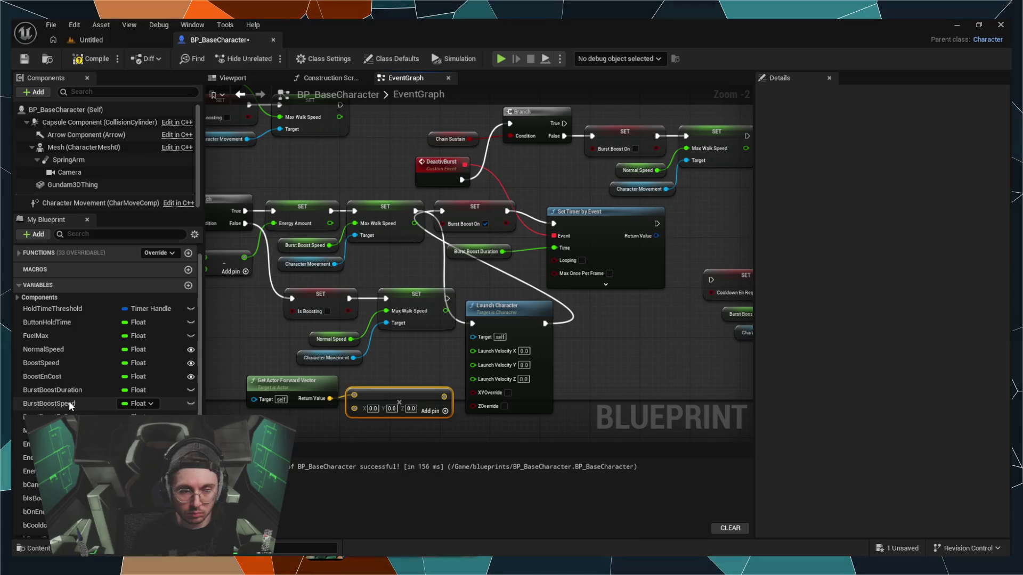
Step: Drop a BurstBoostSpeed getter from My Blueprint into the graph beside the multiply node
{"action": "scroll", "coordinate": [286, 352], "scroll_direction": "down", "scroll_amount": 1}
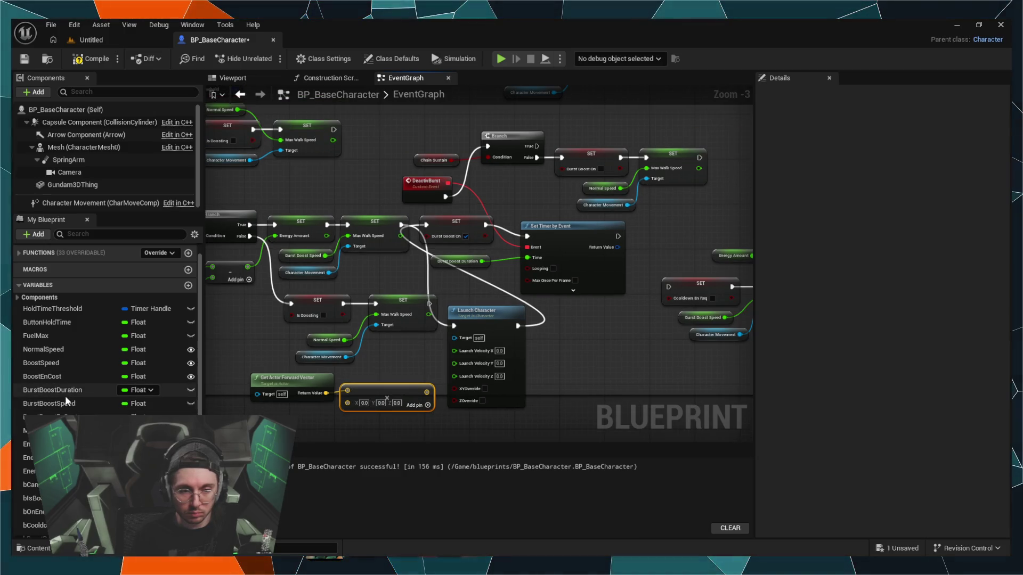
{"action": "left_click", "coordinate": [106, 403]}
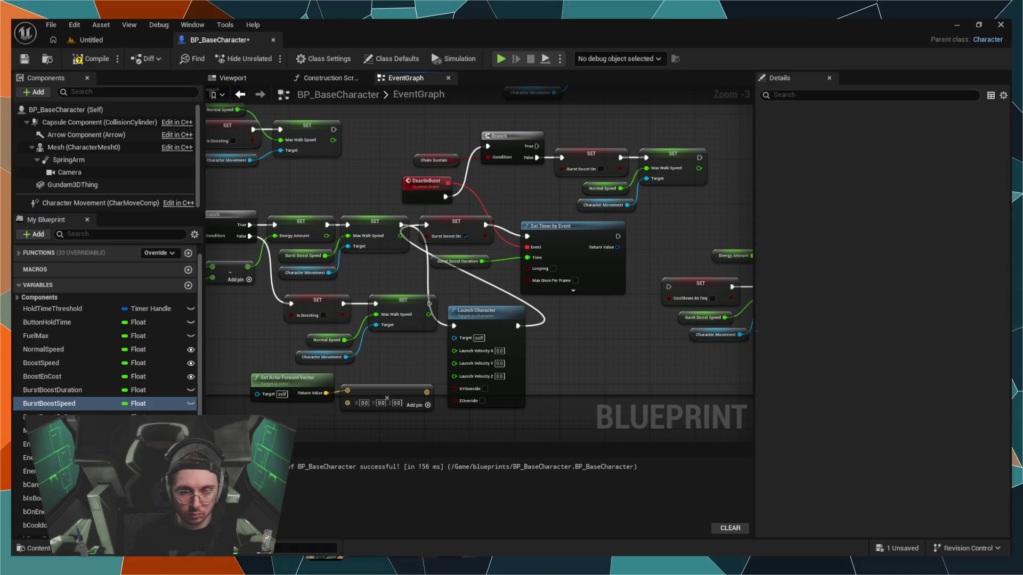
{"action": "mouse_move", "coordinate": [107, 403]}
{"action": "left_mouse_down"}
{"action": "mouse_move", "coordinate": [320, 425]}
{"action": "mouse_move", "coordinate": [423, 372]}
{"action": "left_mouse_up"}
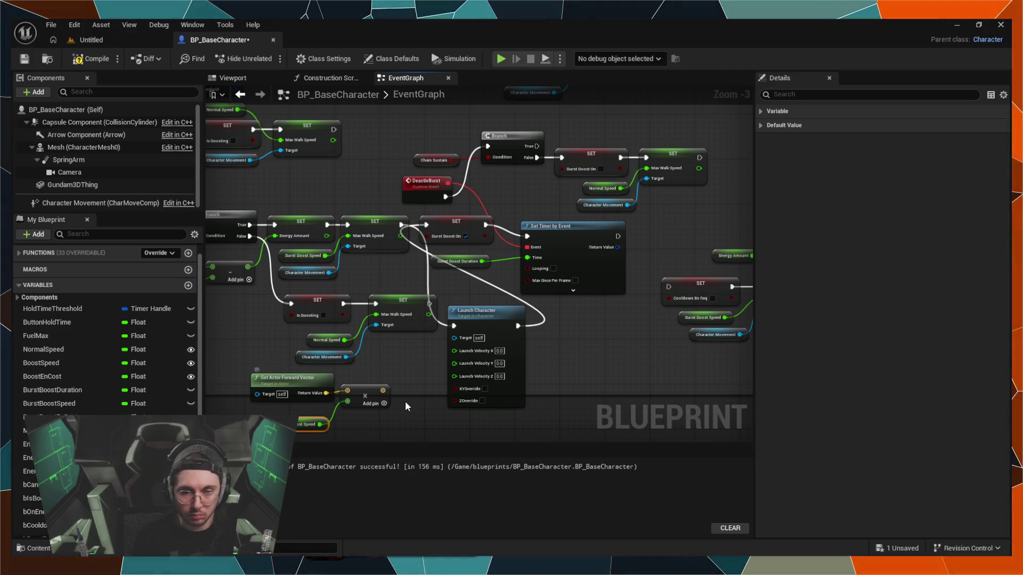
Step: Recombine Launch Character's Launch Velocity pin and wire the forward vector times Burst Boost Speed into it
{"action": "mouse_move", "coordinate": [384, 392]}
{"action": "left_mouse_down"}
{"action": "mouse_move", "coordinate": [455, 366]}
{"action": "mouse_move", "coordinate": [456, 356]}
{"action": "mouse_move", "coordinate": [443, 389]}
{"action": "mouse_move", "coordinate": [442, 356]}
{"action": "mouse_move", "coordinate": [442, 382]}
{"action": "mouse_move", "coordinate": [387, 403]}
{"action": "left_mouse_up"}
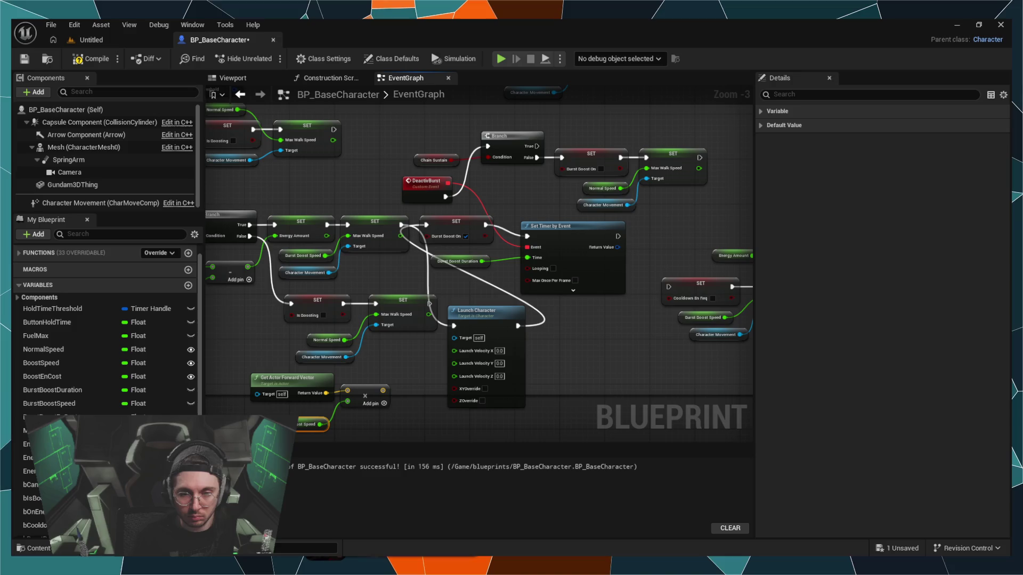
{"action": "left_click", "coordinate": [460, 364]}
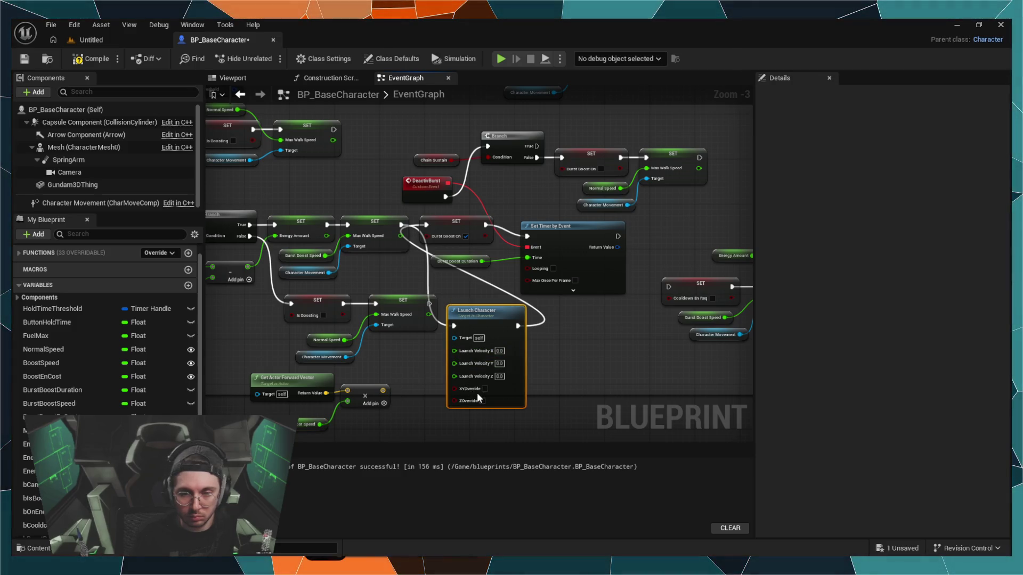
{"action": "right_click", "coordinate": [459, 363]}
{"action": "left_click", "coordinate": [477, 392]}
{"action": "left_click_drag", "start_coordinate": [383, 390], "coordinate": [454, 356]}
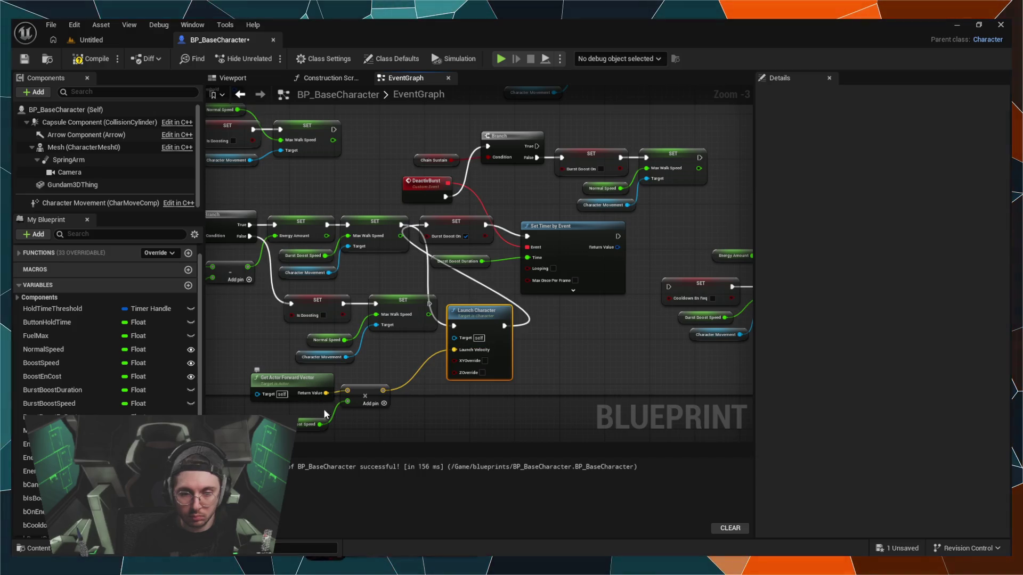
Step: Move the Boost comment group up-left, clear of Fuel/Energy System, then pan back to Set Timer by Event
{"action": "scroll", "coordinate": [408, 395], "scroll_direction": "down", "scroll_amount": 2}
{"action": "mouse_move", "coordinate": [408, 397]}
{"action": "left_mouse_down"}
{"action": "mouse_move", "coordinate": [507, 357]}
{"action": "mouse_move", "coordinate": [516, 372]}
{"action": "left_mouse_up"}
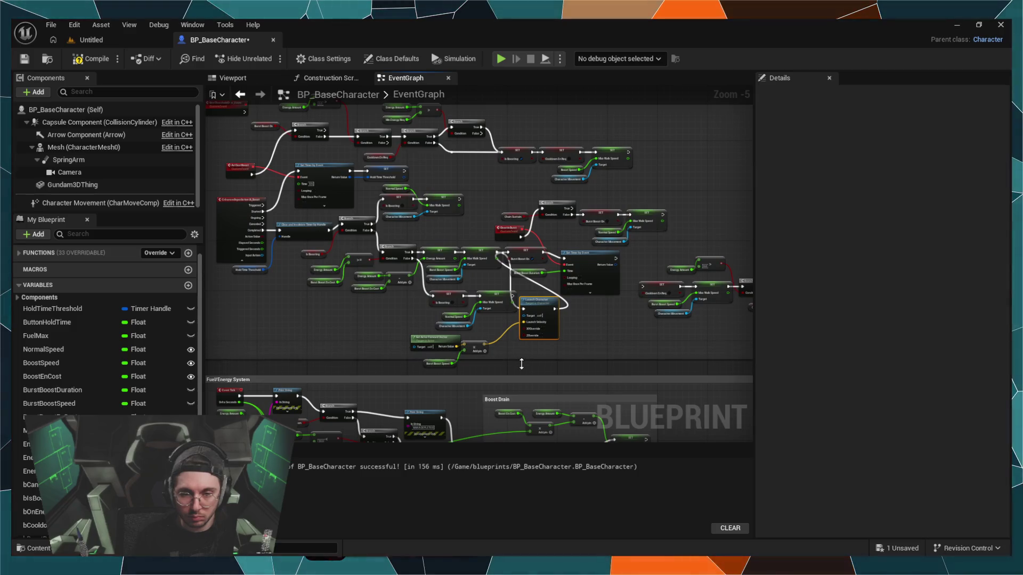
{"action": "scroll", "coordinate": [512, 376], "scroll_direction": "down", "scroll_amount": 1}
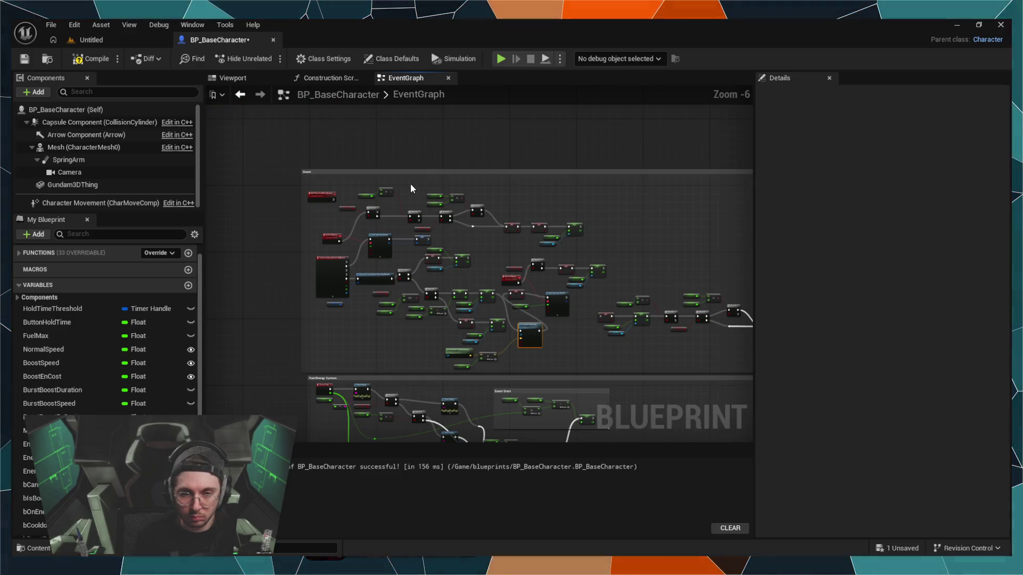
{"action": "left_click_drag", "start_coordinate": [406, 170], "coordinate": [366, 115]}
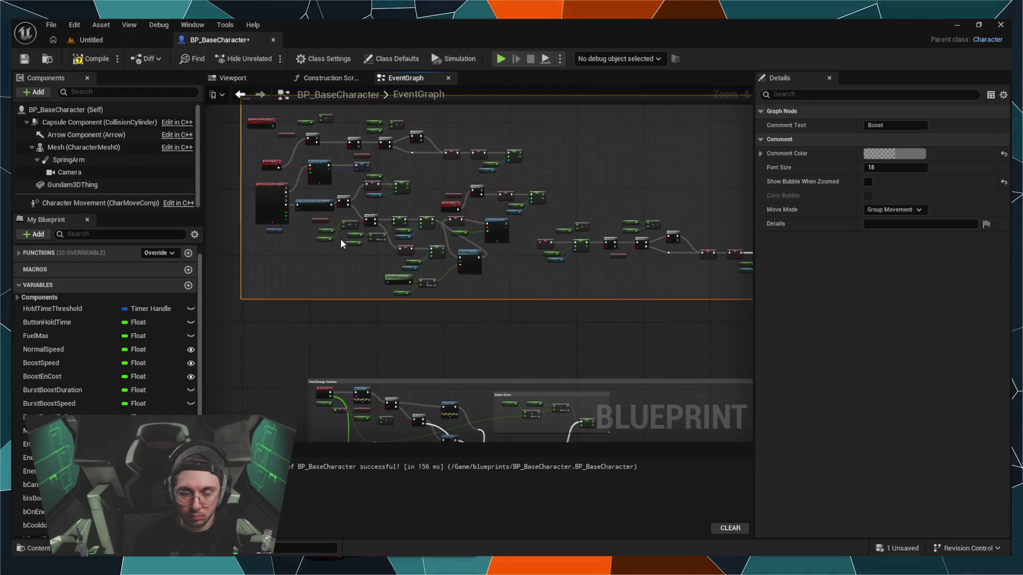
{"action": "scroll", "coordinate": [340, 238], "scroll_direction": "up", "scroll_amount": 6}
{"action": "scroll", "coordinate": [363, 297], "scroll_direction": "down", "scroll_amount": 2}
{"action": "left_click_drag", "start_coordinate": [372, 307], "coordinate": [404, 318]}
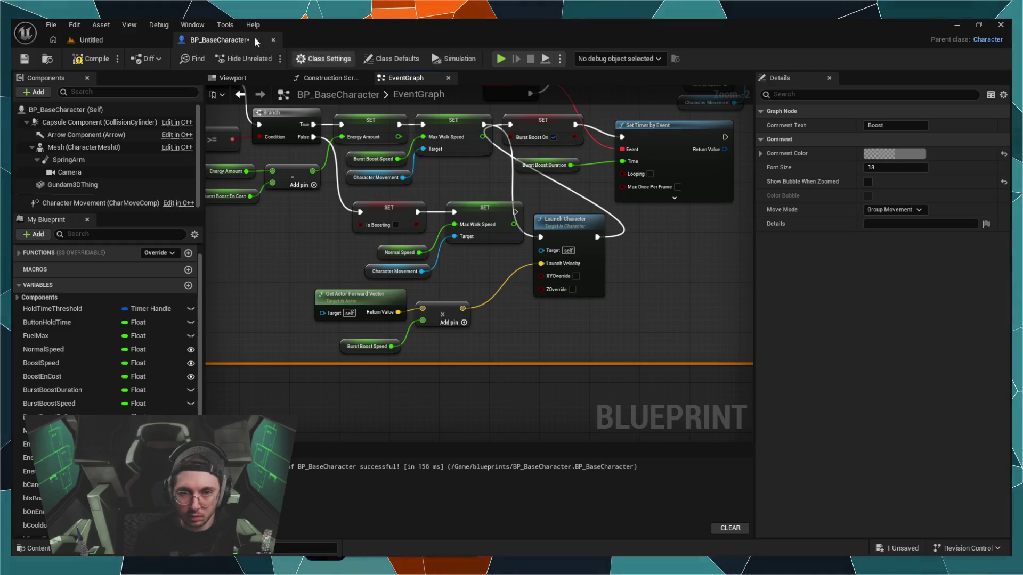
Step: Start a play-test with Alt+P and drive the robot forward across the checkered floor, then free the mouse
{"action": "left_click", "coordinate": [125, 38]}
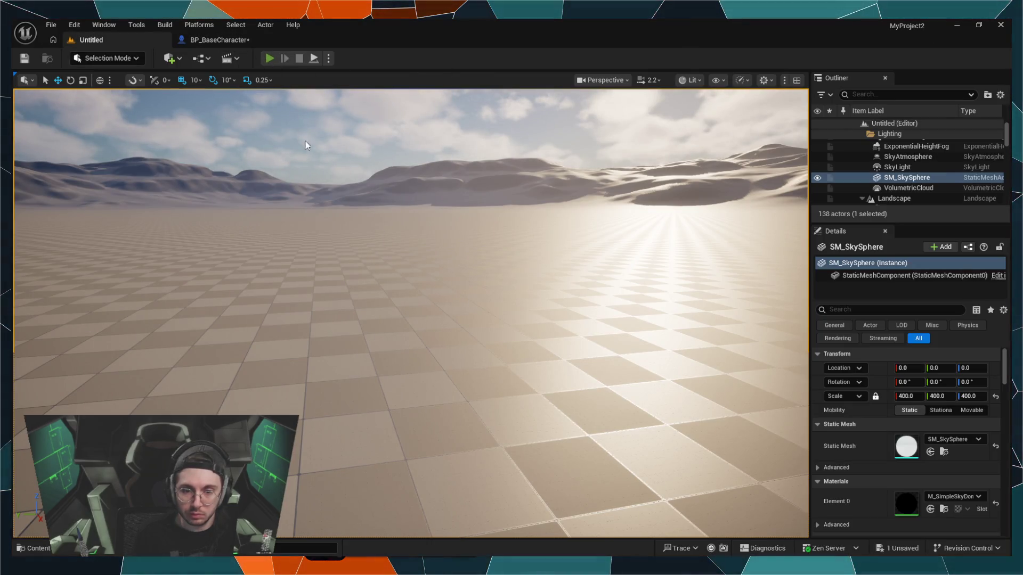
{"action": "key", "text": "alt+p"}
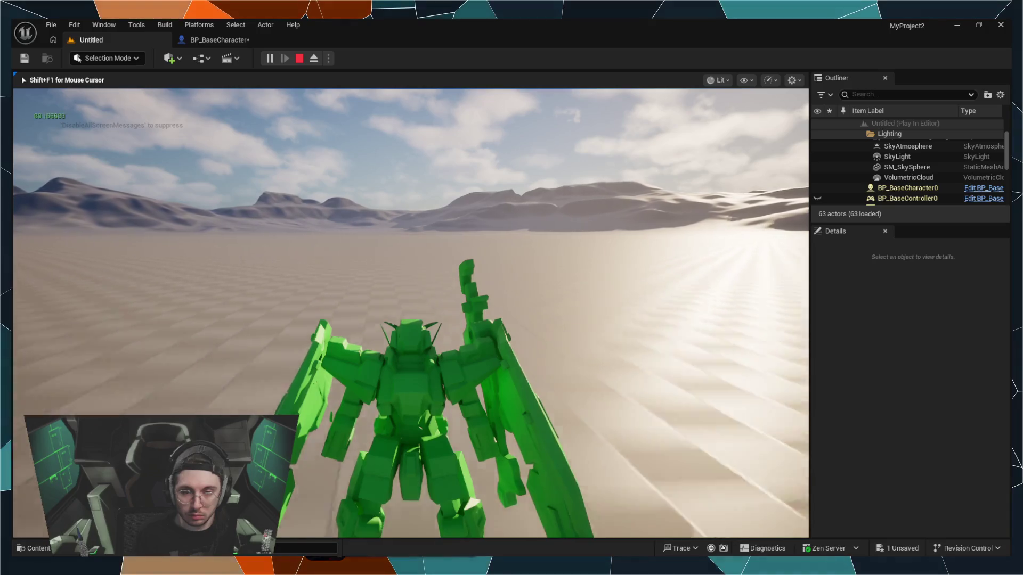
{"action": "key", "text": "w"}
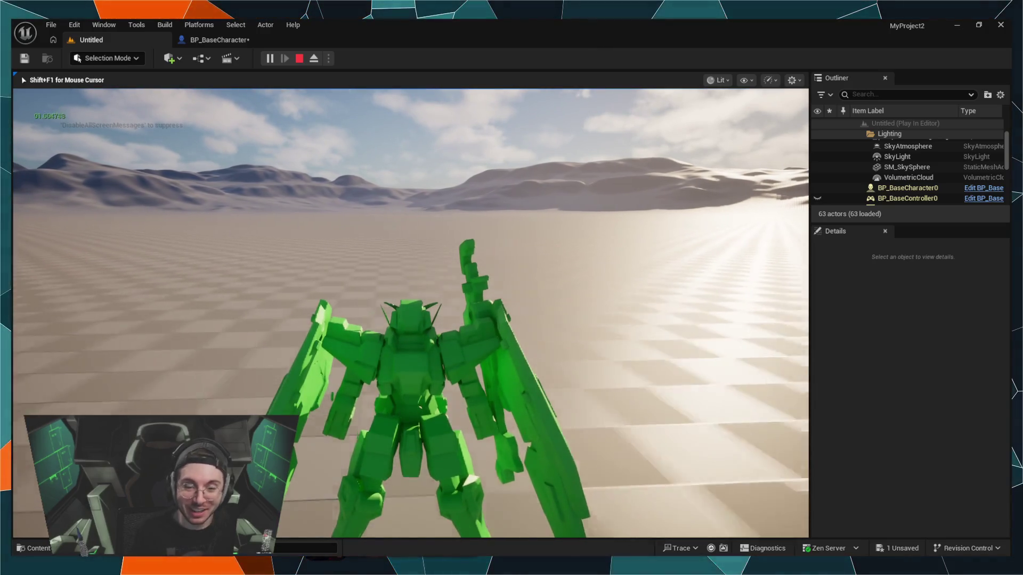
{"action": "key", "text": "w"}
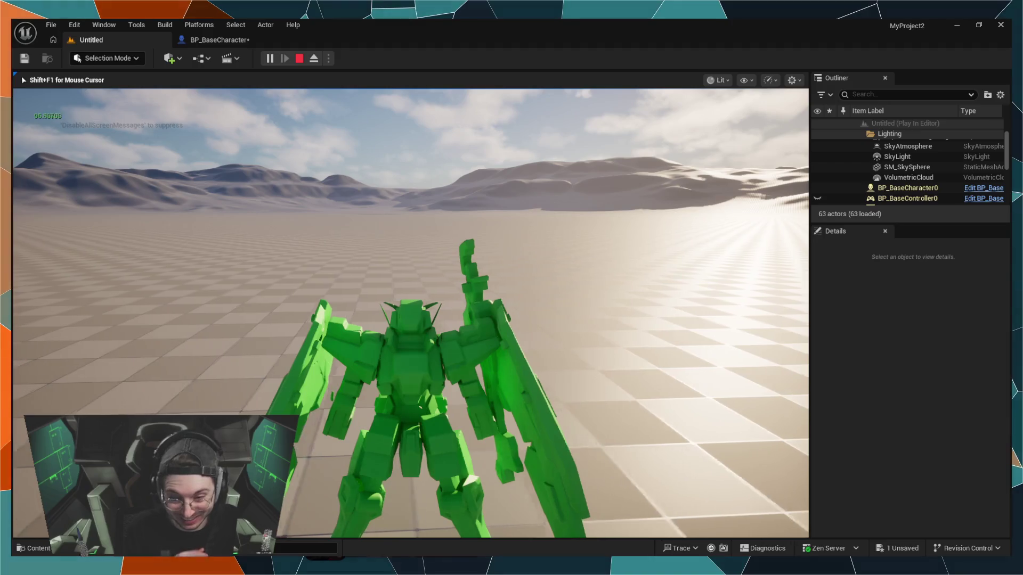
{"action": "key", "text": "w"}
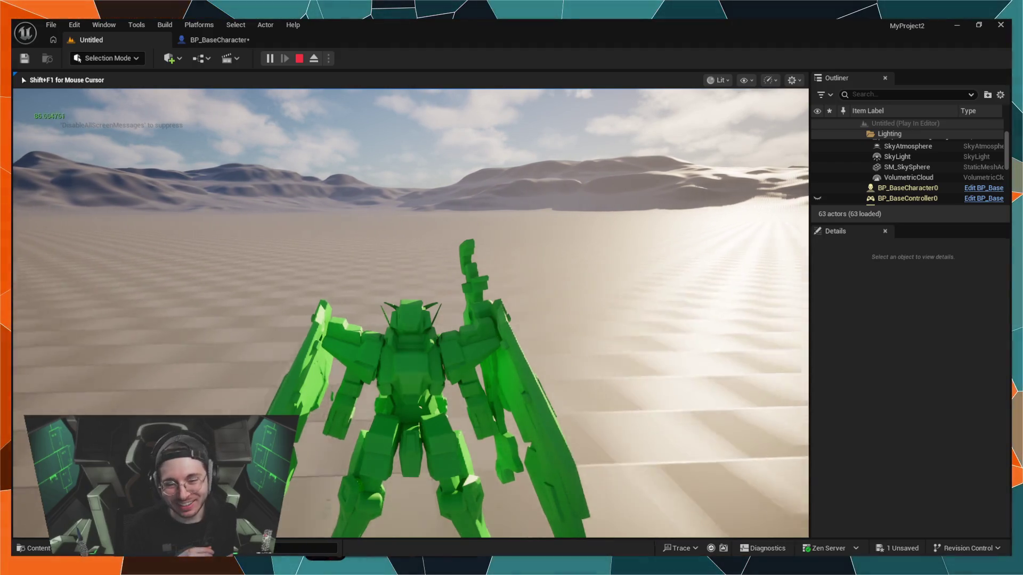
{"action": "key", "text": "shift+F1"}
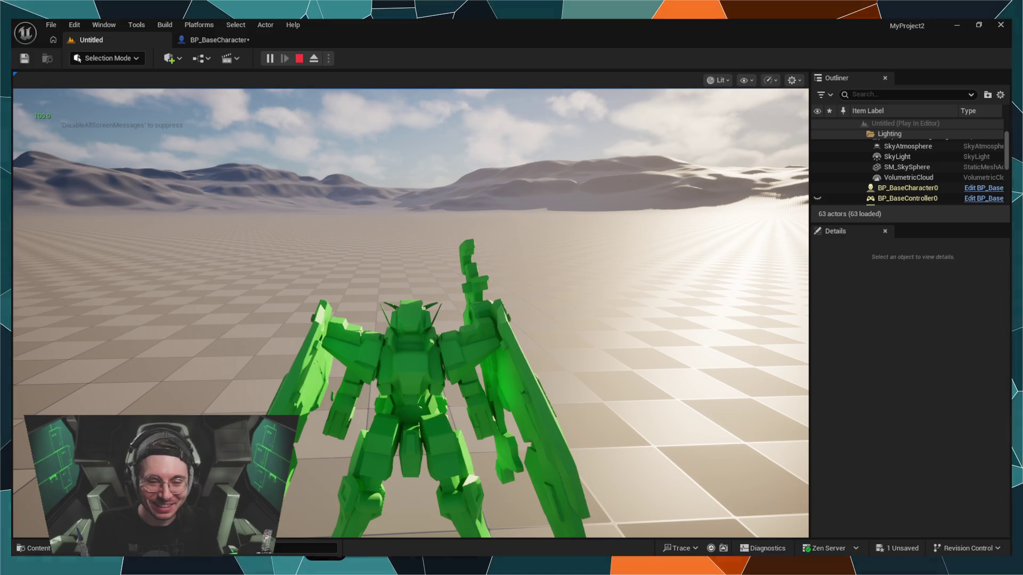
Step: Restart the play-test and push the mech forward, firing a Space burst boost to drain mana
{"action": "left_click", "coordinate": [299, 59]}
{"action": "left_click", "coordinate": [268, 59]}
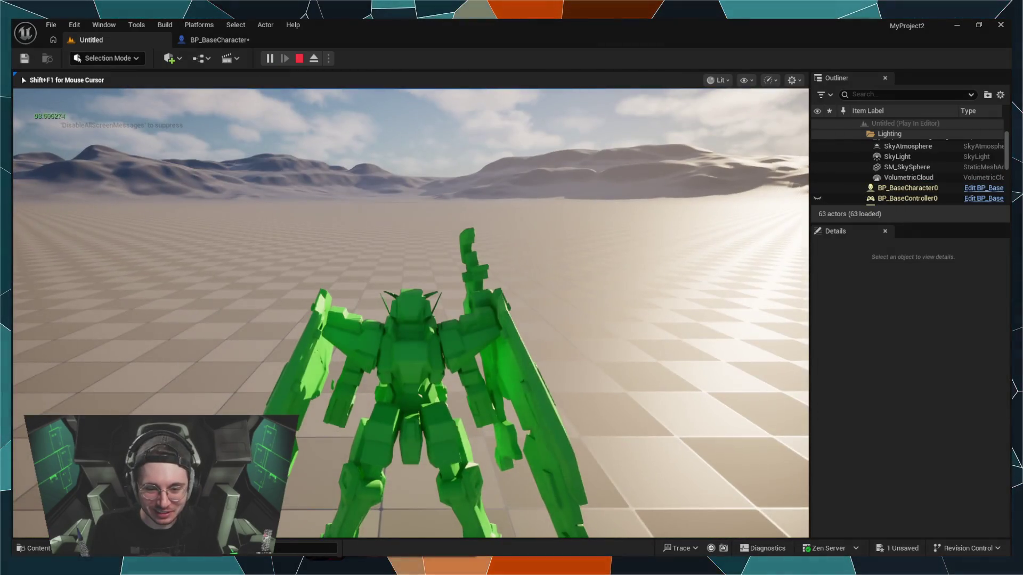
{"action": "key", "text": "w"}
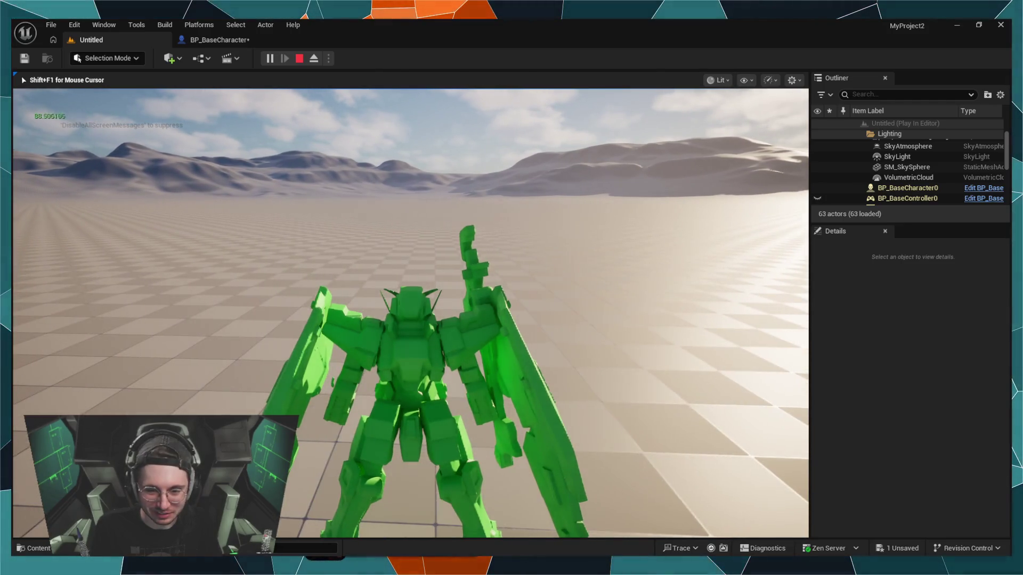
{"action": "key", "text": "w"}
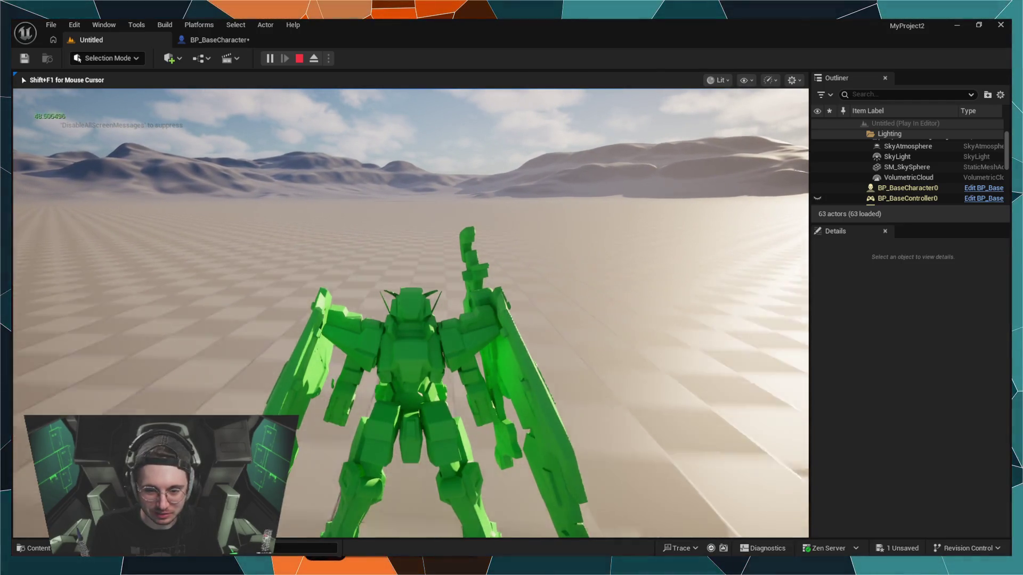
{"action": "key", "text": "space"}
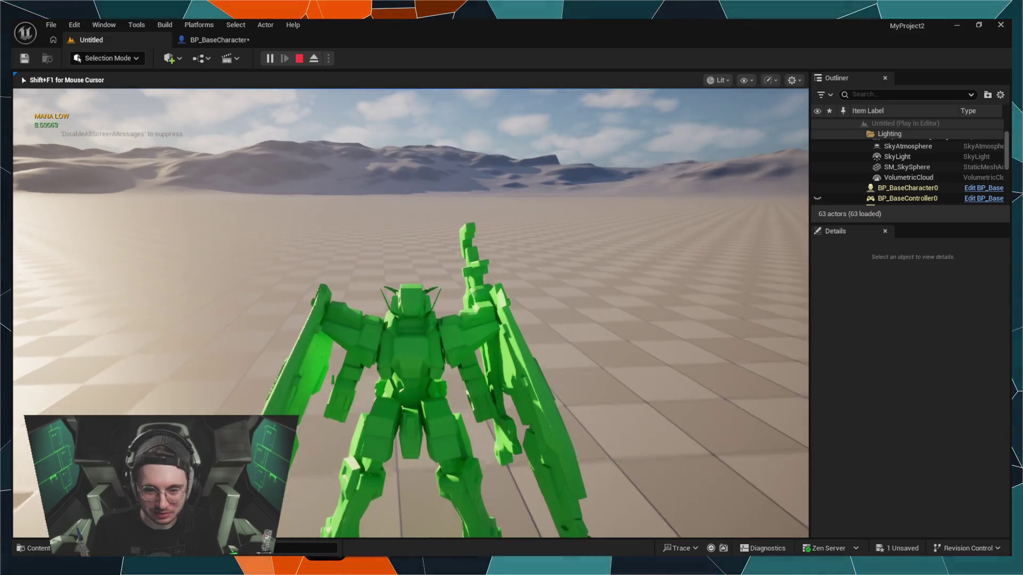
{"action": "key", "text": "w"}
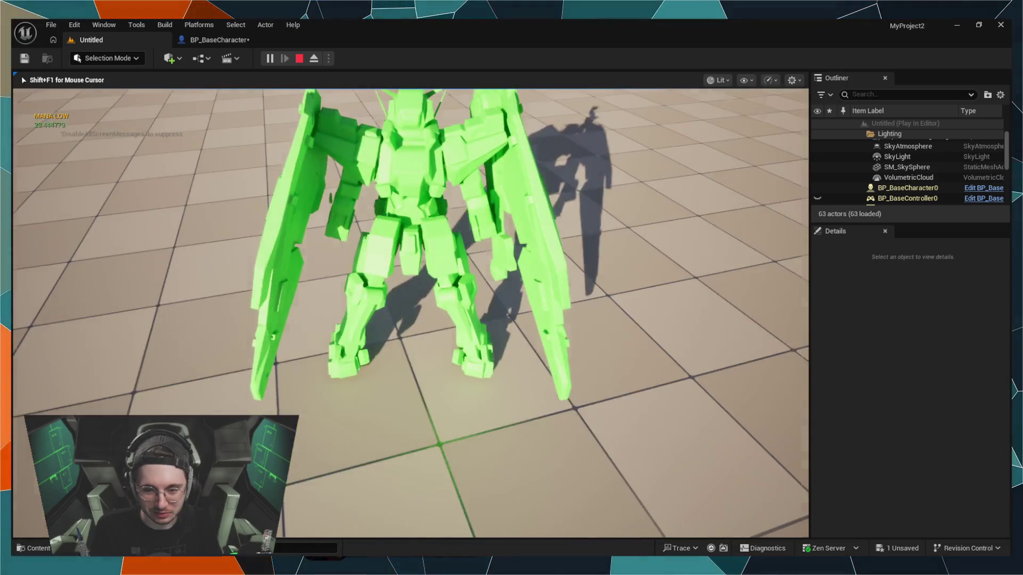
Step: Boost toward the mountains until mana runs low, then end the session and reopen BP_BaseCharacter's EventGraph
{"action": "key", "text": "w"}
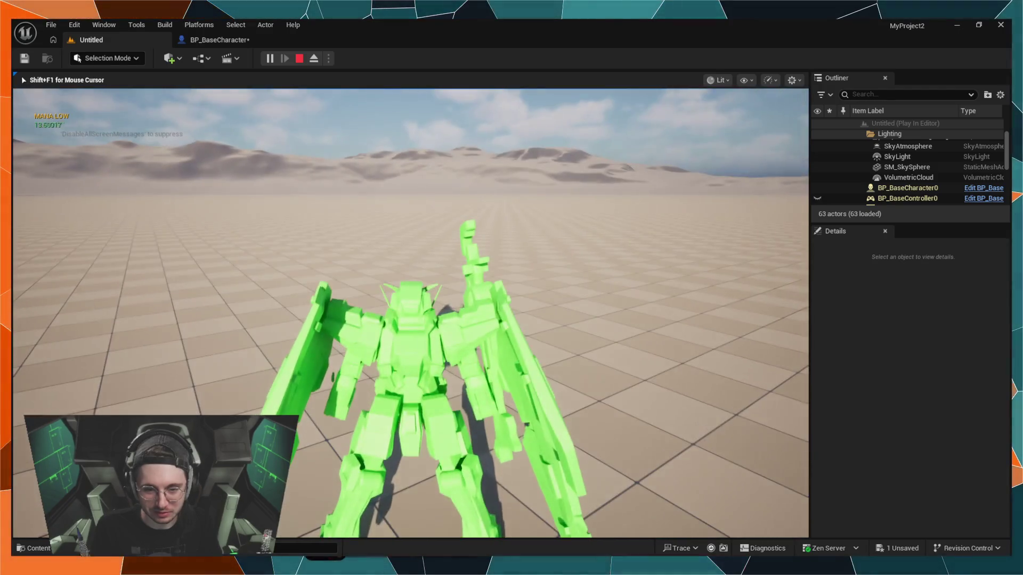
{"action": "key", "text": "shift"}
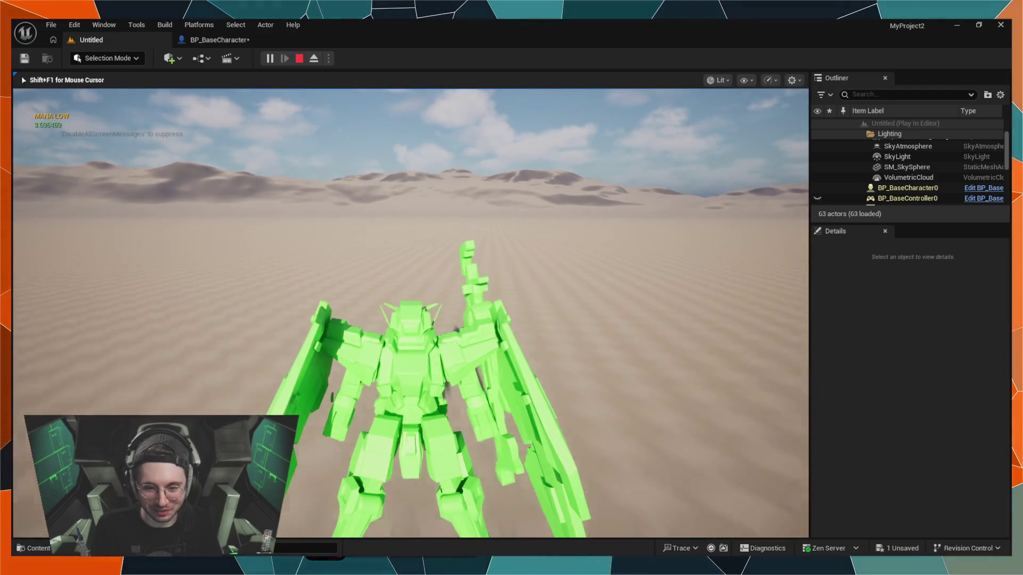
{"action": "key", "text": "w"}
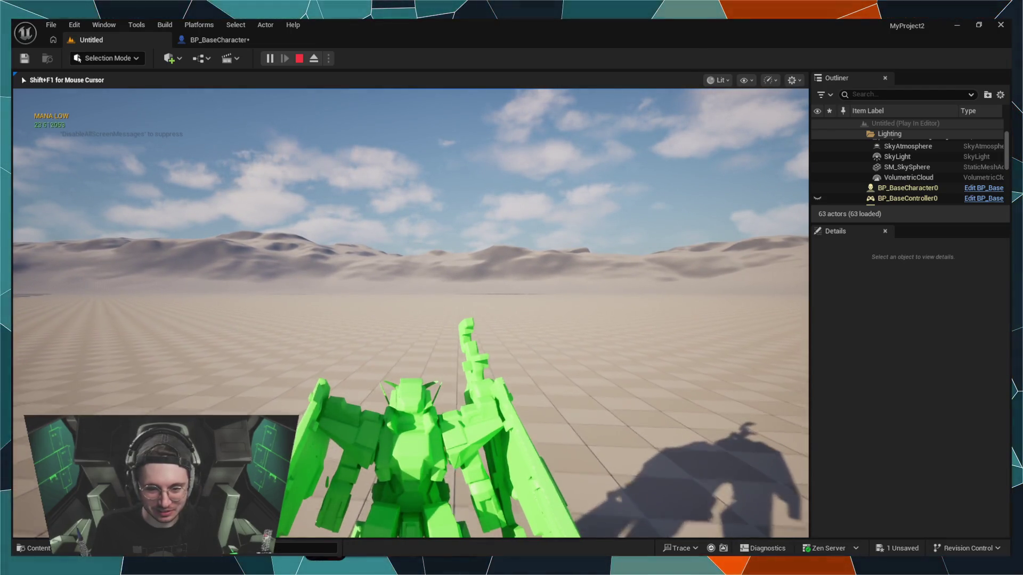
{"action": "key", "text": "Escape"}
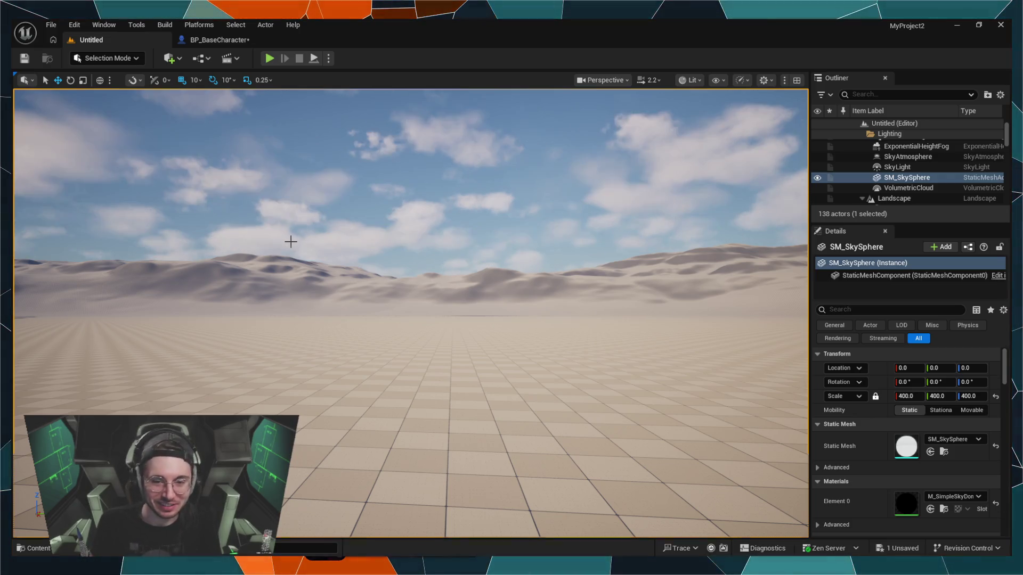
{"action": "left_click", "coordinate": [201, 41]}
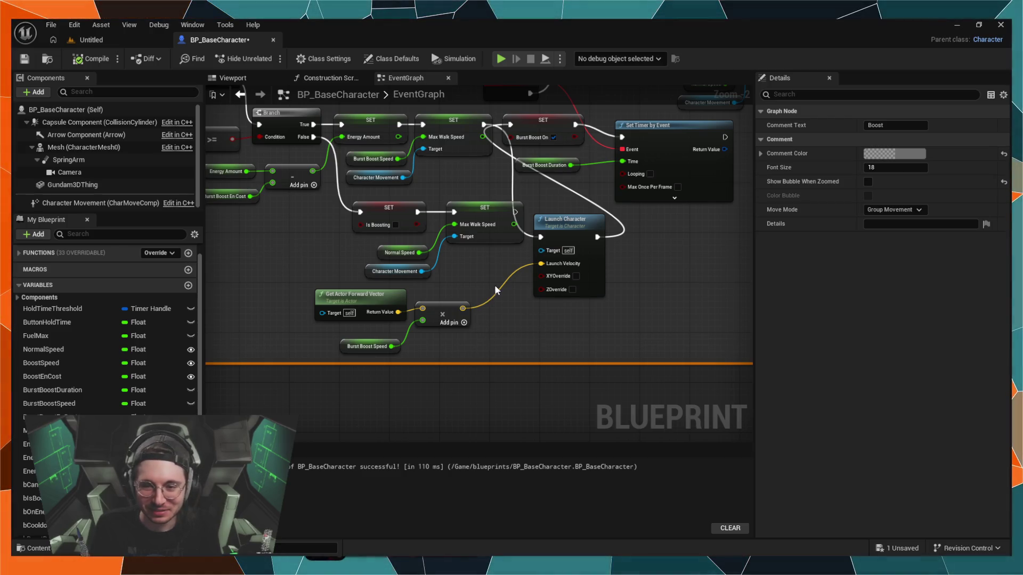
Step: Break Launch Character's Launch Velocity link and gather the forward-vector, multiply and Burst Boost Speed nodes
{"action": "left_click", "coordinate": [545, 268]}
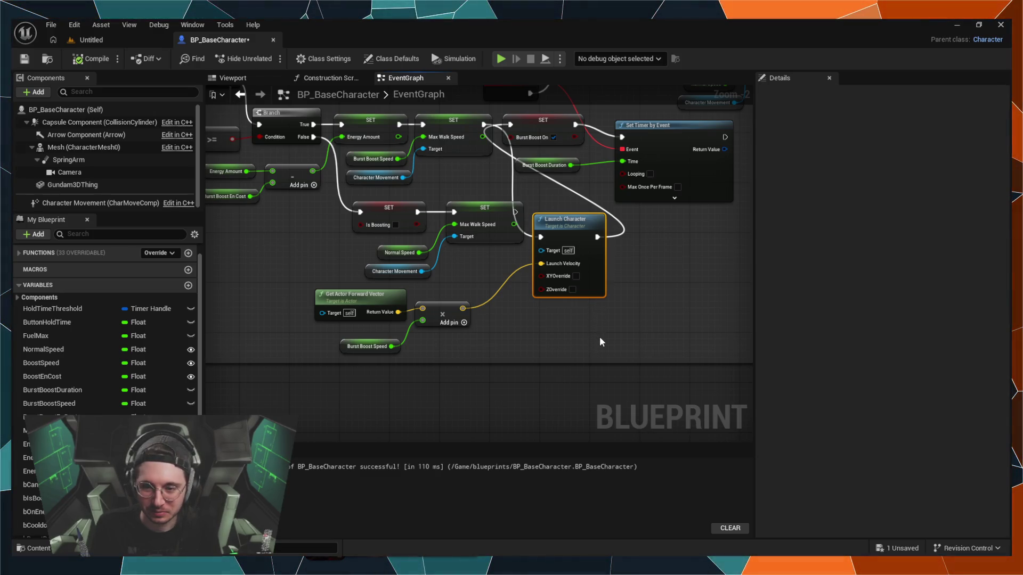
{"action": "left_click", "coordinate": [541, 264], "text": "alt"}
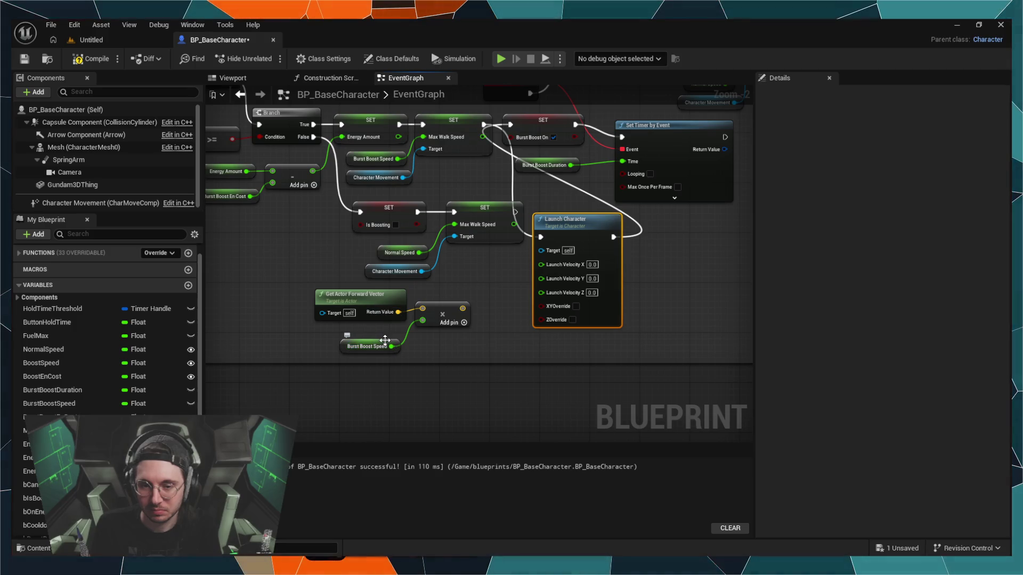
{"action": "left_click_drag", "start_coordinate": [446, 347], "coordinate": [368, 291]}
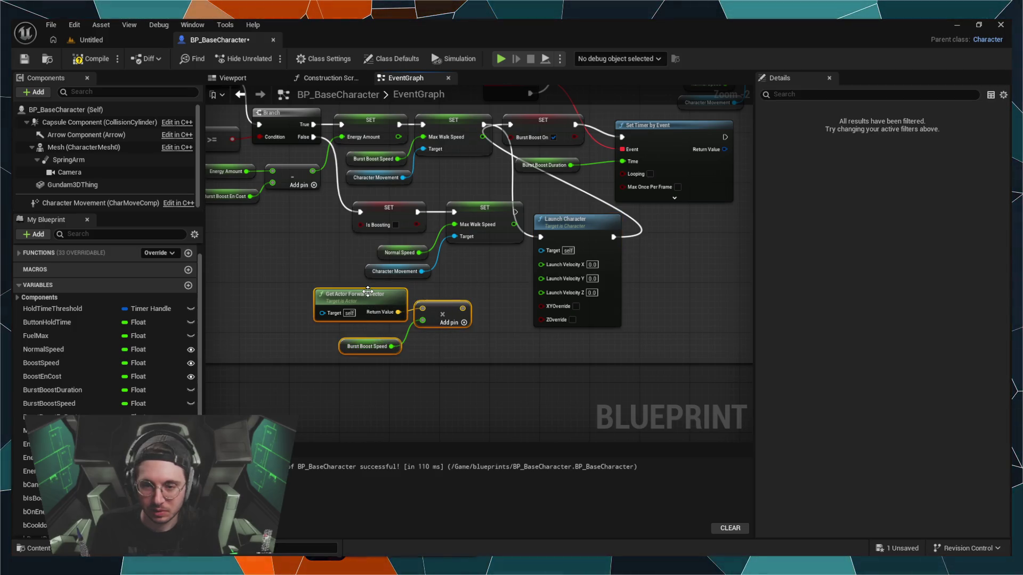
{"action": "key", "text": "ctrl+z"}
{"action": "key", "text": "ctrl+z"}
{"action": "key", "text": "ctrl+z"}
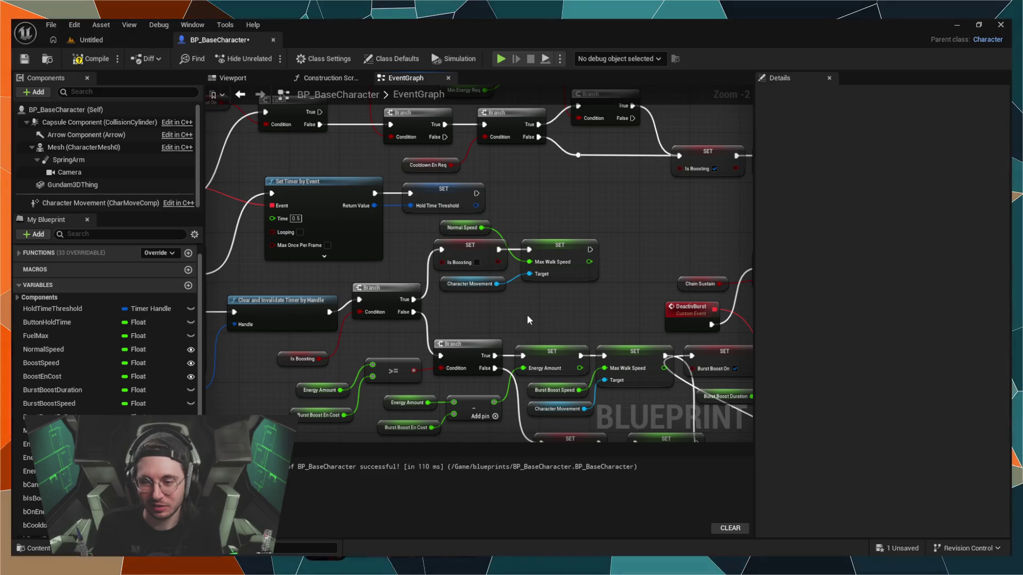
Step: Remove the Launch Character node and bring the boost branch into view
{"action": "key", "text": "ctrl+z"}
{"action": "key", "text": "ctrl+z"}
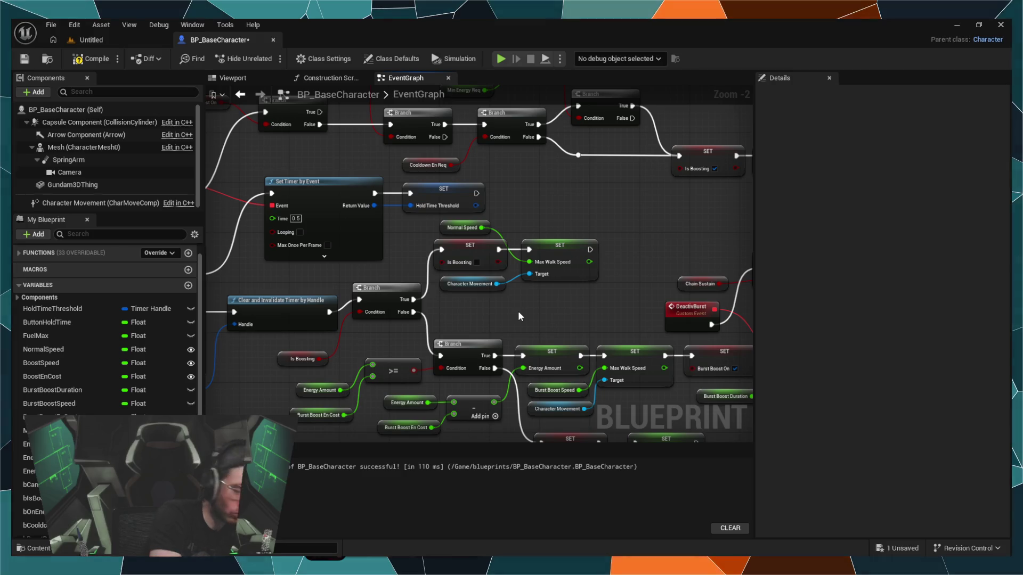
{"action": "left_click_drag", "start_coordinate": [604, 357], "coordinate": [497, 235]}
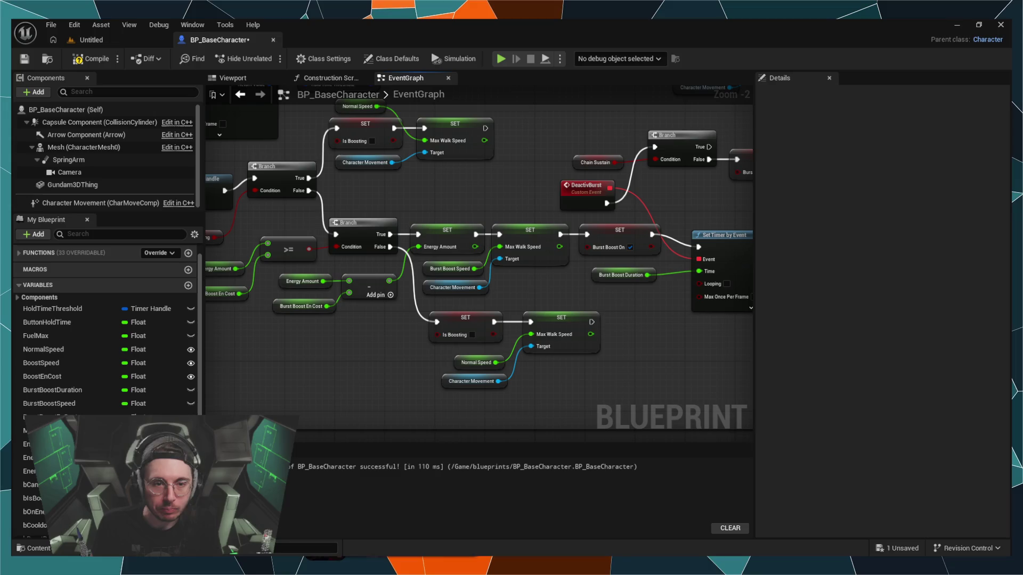
{"action": "scroll", "coordinate": [153, 320], "scroll_direction": "up", "scroll_amount": 1}
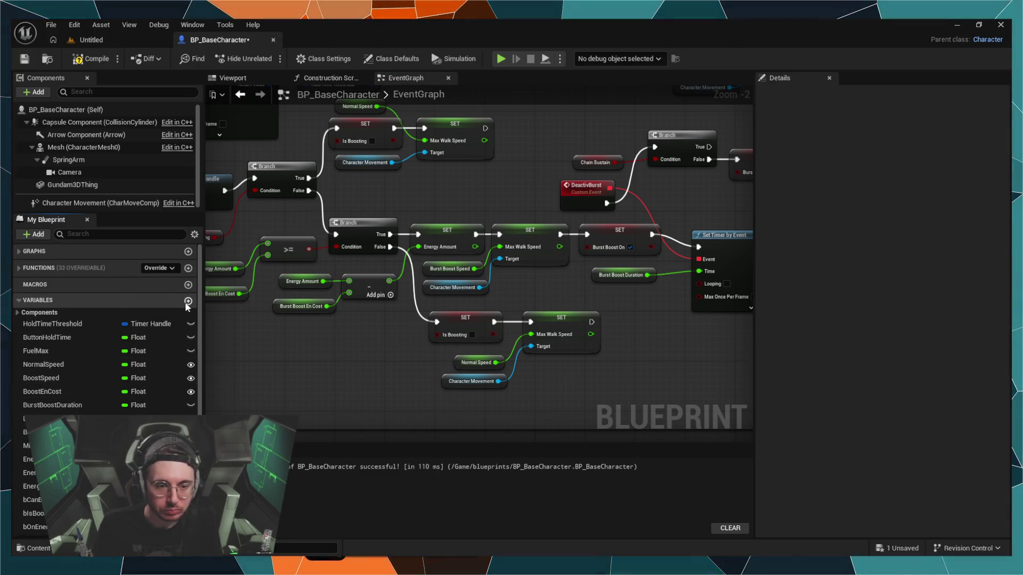
Step: Add a new Float variable named BurstAccel to BP_BaseCharacter
{"action": "left_click", "coordinate": [188, 300]}
{"action": "type", "text": "Bur"}
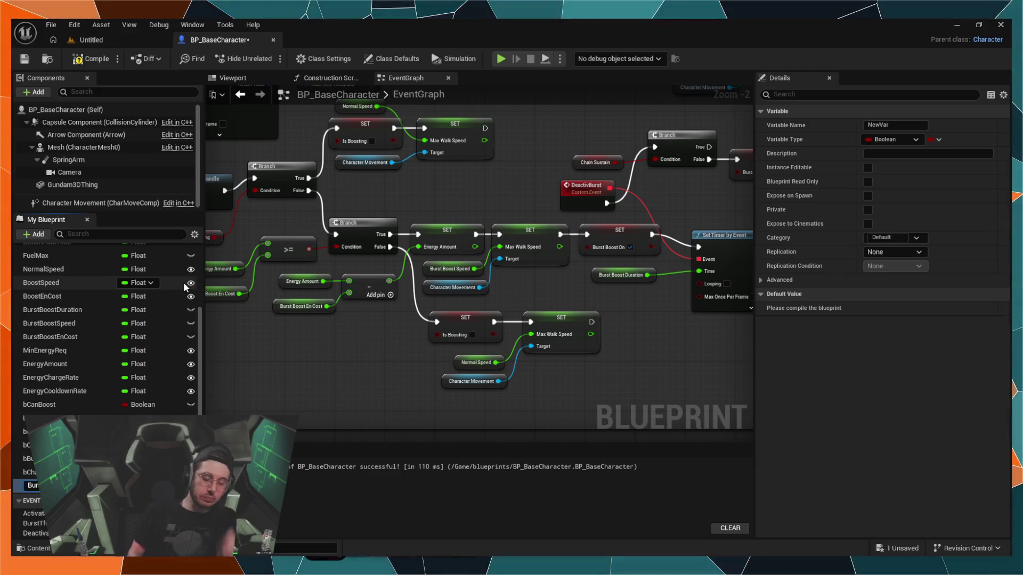
{"action": "type", "text": "stAccel"}
{"action": "key", "text": "Return"}
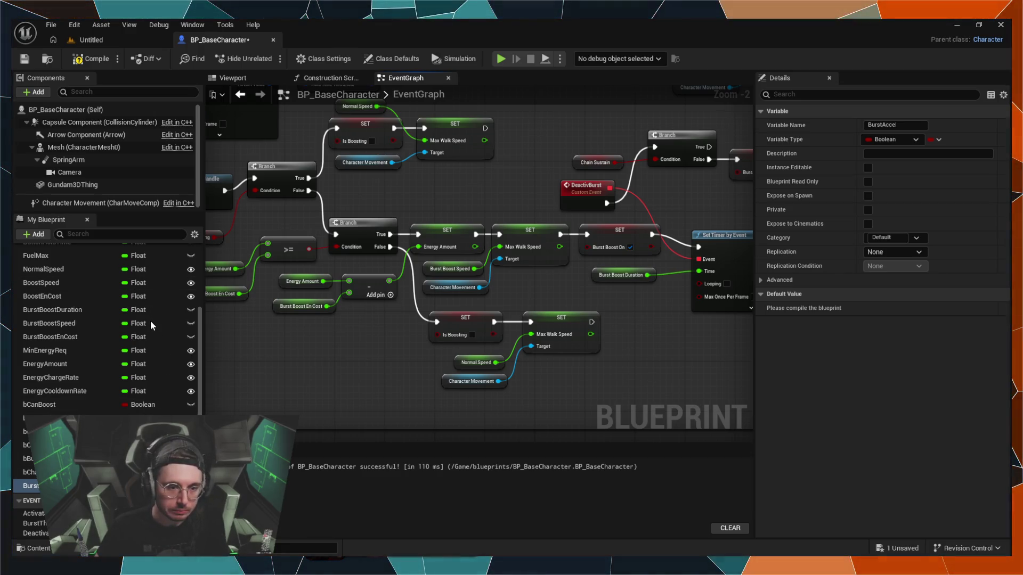
{"action": "left_click", "coordinate": [34, 523]}
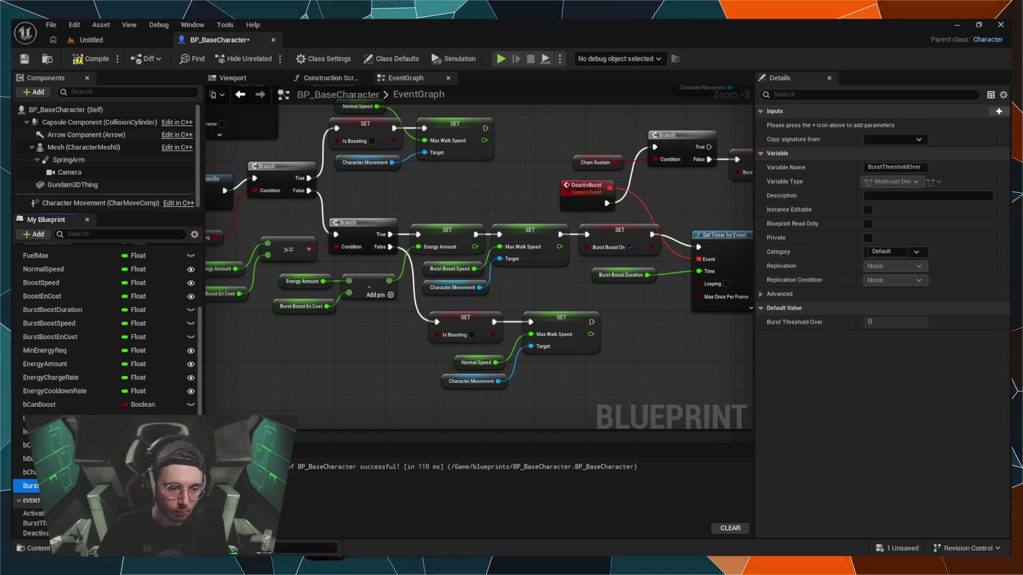
{"action": "left_click", "coordinate": [32, 486]}
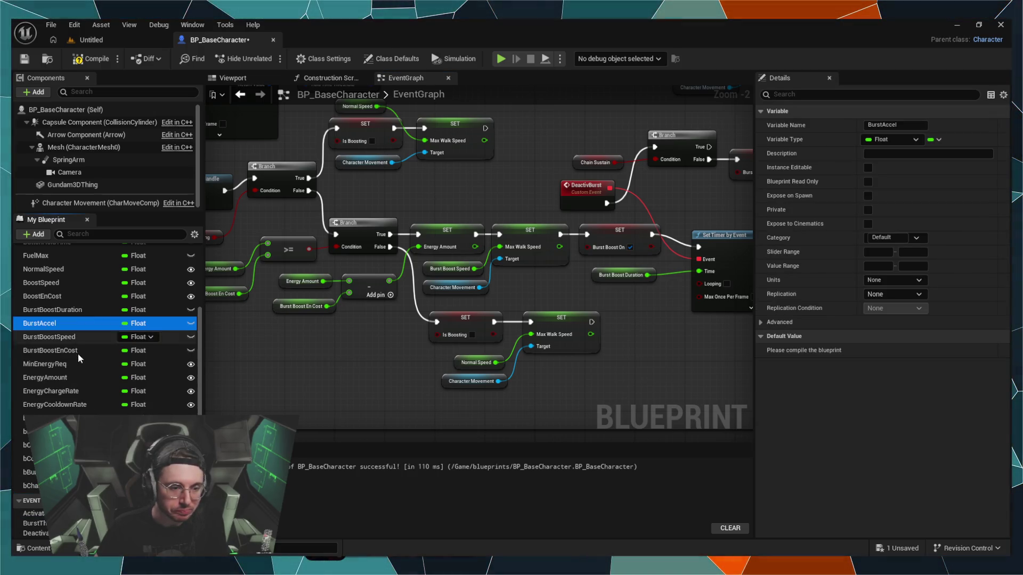
Step: Move BurstAccel below NormalSpeed, make it Instance Editable, compile, and set its default to 4000.0
{"action": "scroll", "coordinate": [91, 376], "scroll_direction": "up", "scroll_amount": 3}
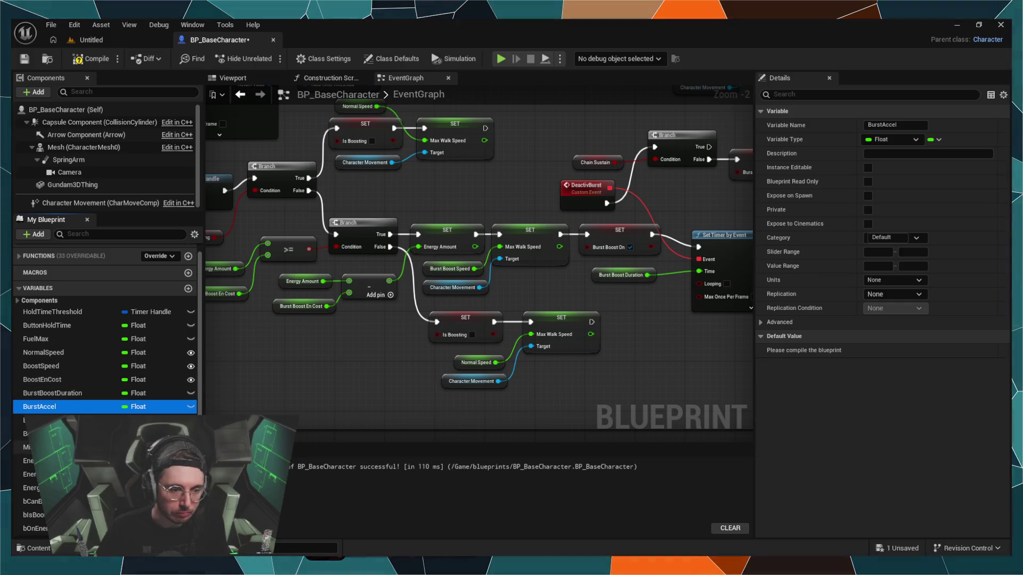
{"action": "scroll", "coordinate": [87, 401], "scroll_direction": "up", "scroll_amount": 1}
{"action": "left_click_drag", "start_coordinate": [80, 418], "coordinate": [81, 374]}
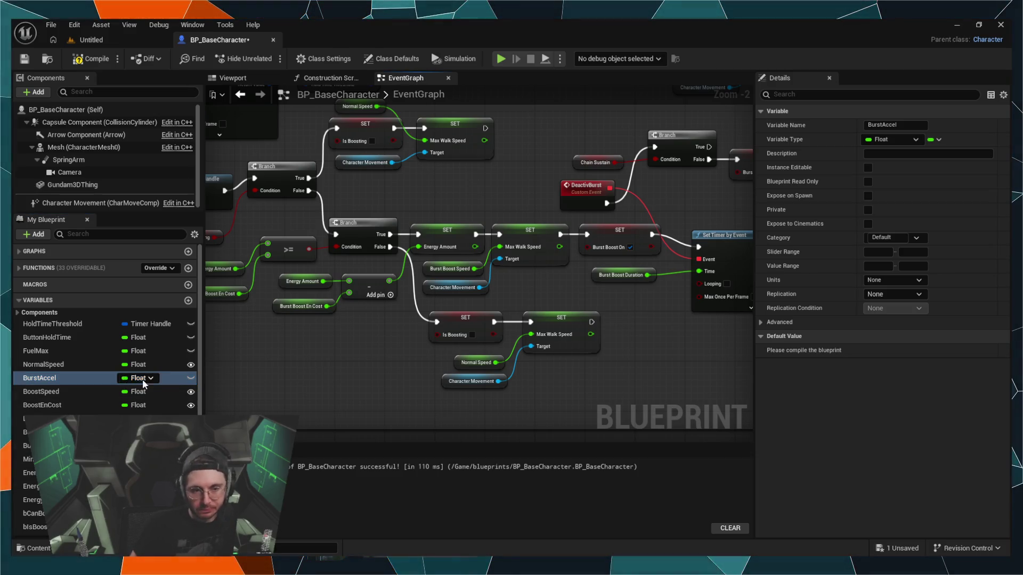
{"action": "left_click", "coordinate": [869, 167]}
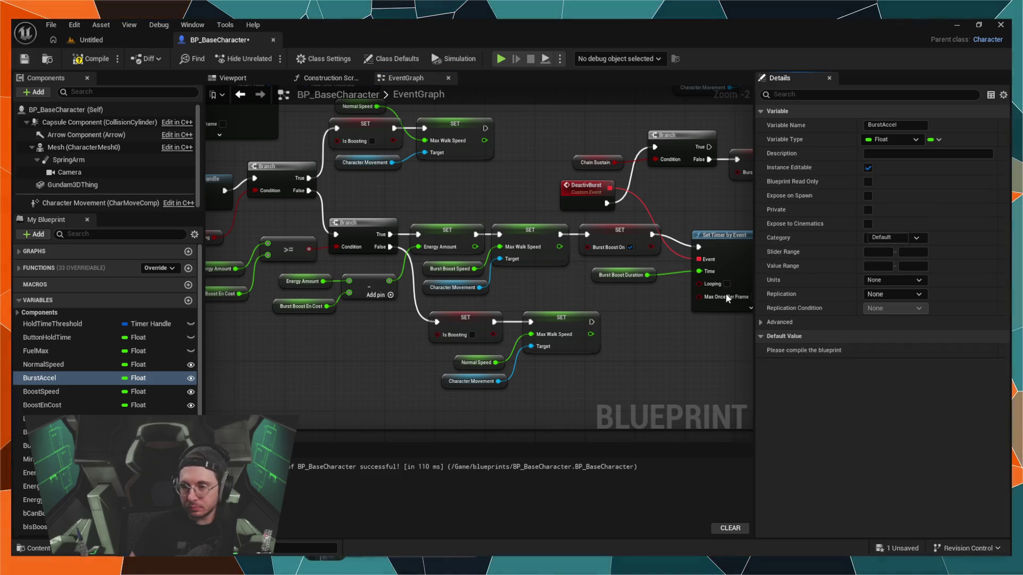
{"action": "left_click", "coordinate": [87, 60]}
{"action": "type", "text": "4000"}
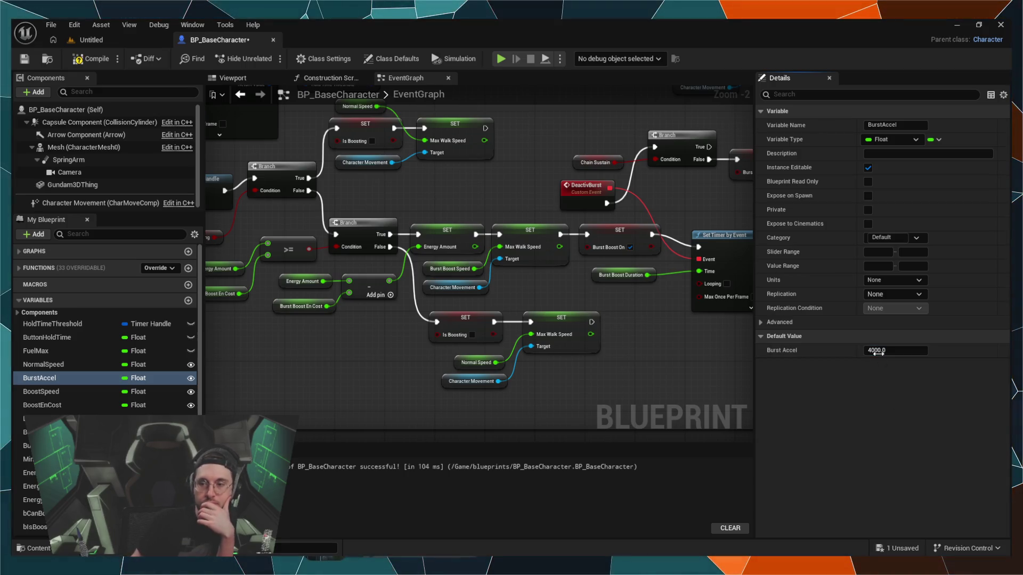
{"action": "key", "text": "Return"}
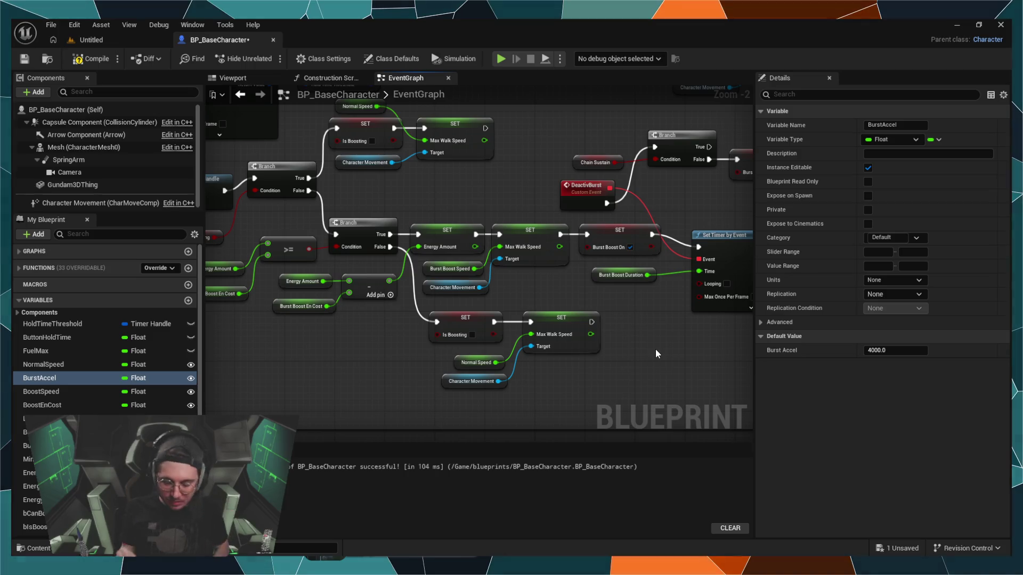
{"action": "scroll", "coordinate": [357, 319], "scroll_direction": "down", "scroll_amount": 3}
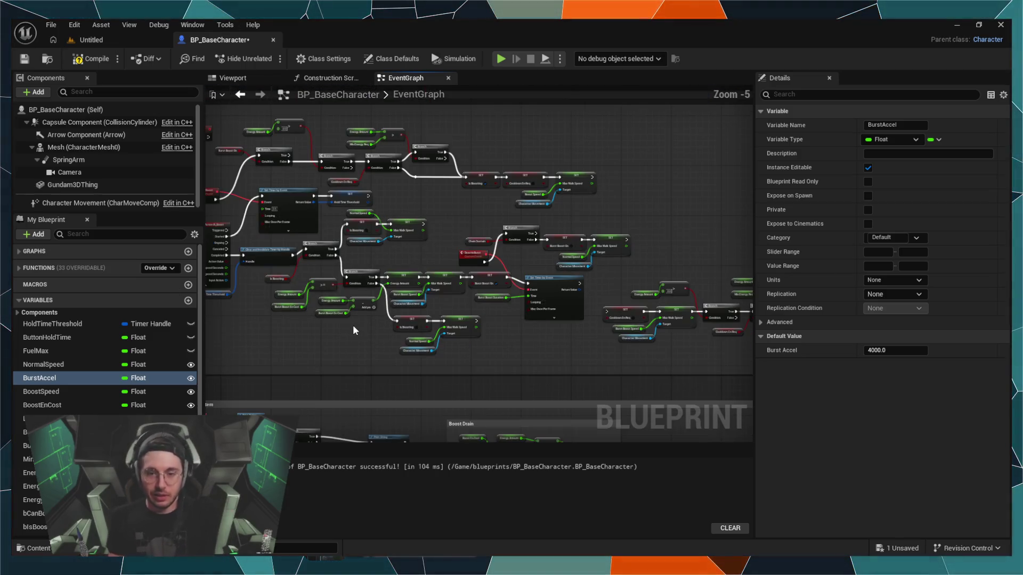
{"action": "mouse_move", "coordinate": [351, 327]}
{"action": "left_mouse_down"}
{"action": "mouse_move", "coordinate": [331, 316]}
{"action": "mouse_move", "coordinate": [309, 356]}
{"action": "mouse_move", "coordinate": [414, 391]}
{"action": "left_mouse_up"}
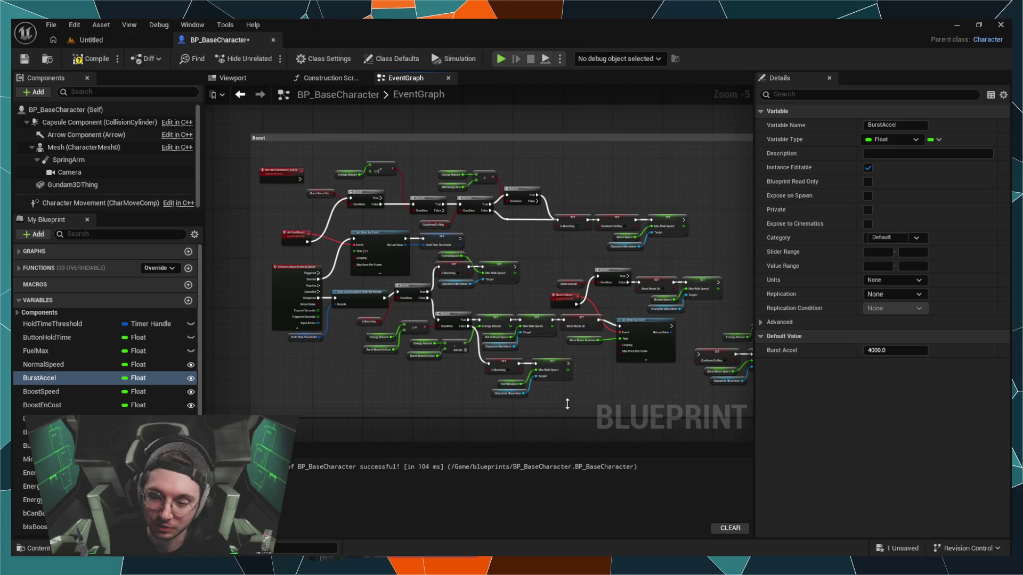
{"action": "mouse_move", "coordinate": [561, 400]}
{"action": "left_mouse_down"}
{"action": "mouse_move", "coordinate": [458, 277]}
{"action": "mouse_move", "coordinate": [452, 140]}
{"action": "mouse_move", "coordinate": [502, 199]}
{"action": "left_mouse_up"}
{"action": "left_click_drag", "start_coordinate": [365, 234], "coordinate": [356, 245]}
{"action": "left_click_drag", "start_coordinate": [583, 290], "coordinate": [474, 284]}
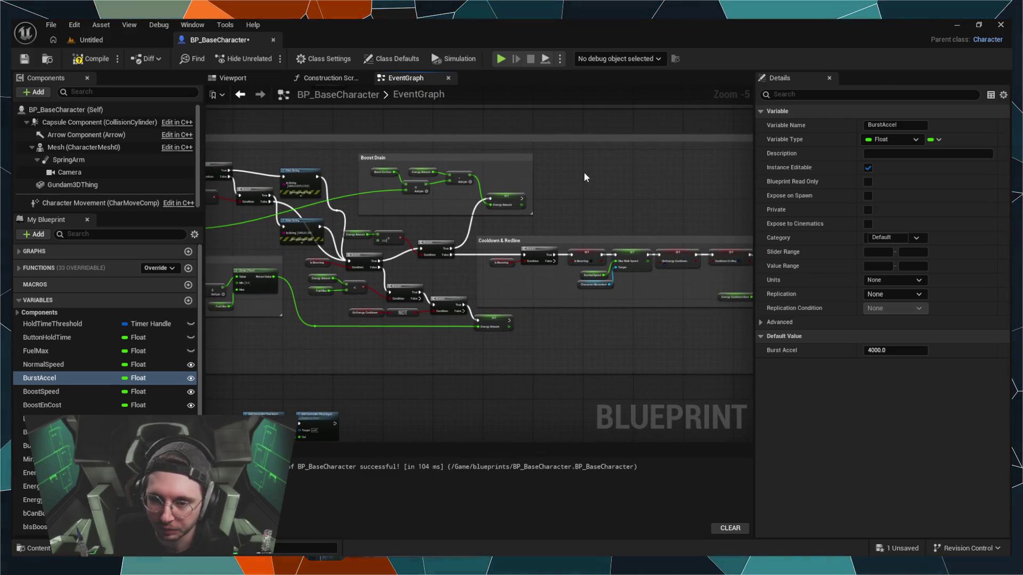
{"action": "mouse_move", "coordinate": [584, 171]}
{"action": "left_mouse_down"}
{"action": "mouse_move", "coordinate": [520, 200]}
{"action": "mouse_move", "coordinate": [590, 215]}
{"action": "mouse_move", "coordinate": [393, 190]}
{"action": "mouse_move", "coordinate": [397, 176]}
{"action": "left_mouse_up"}
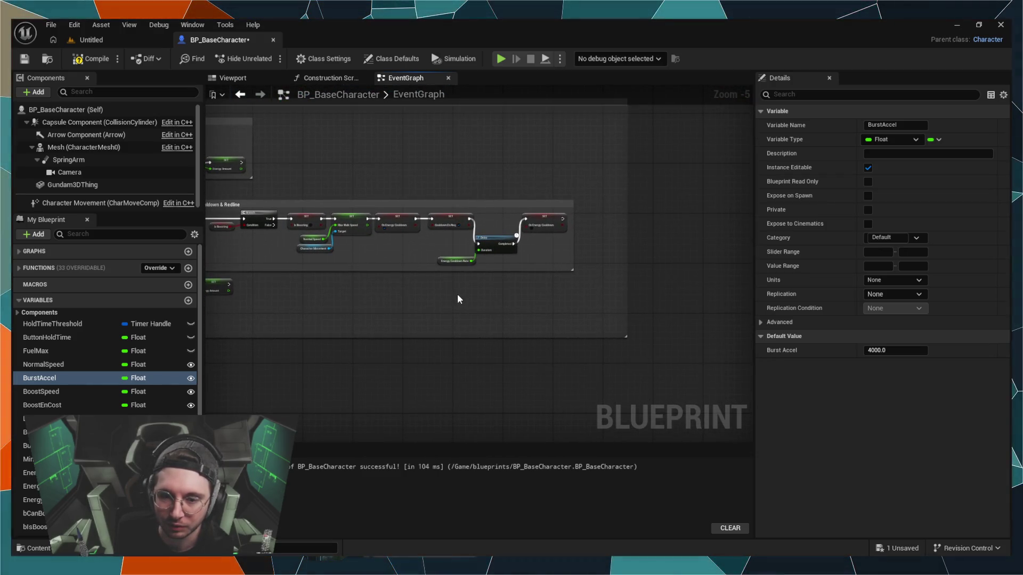
{"action": "mouse_move", "coordinate": [460, 314]}
{"action": "left_mouse_down"}
{"action": "mouse_move", "coordinate": [507, 311]}
{"action": "mouse_move", "coordinate": [551, 352]}
{"action": "left_mouse_up"}
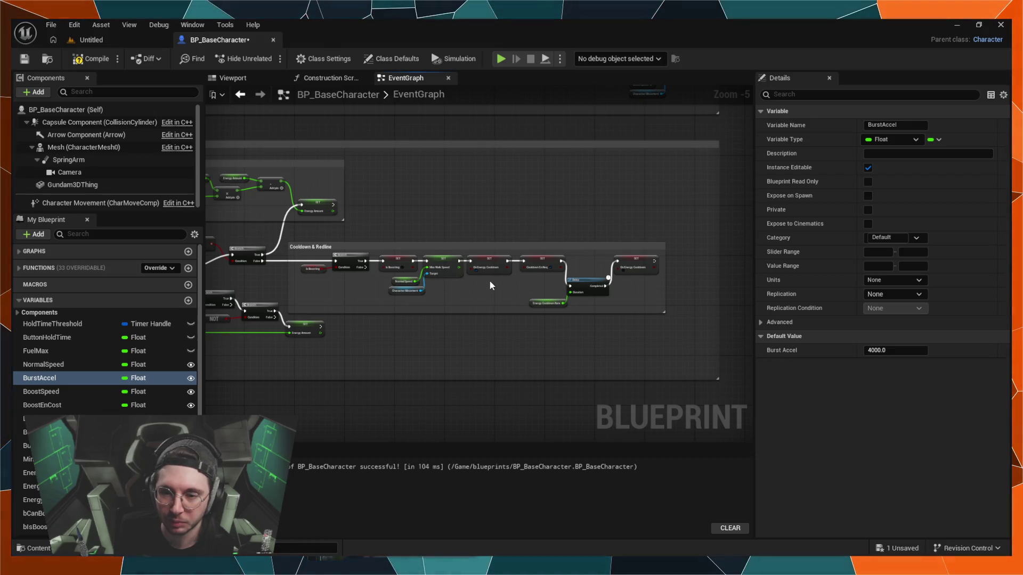
{"action": "mouse_move", "coordinate": [488, 307]}
{"action": "left_mouse_down"}
{"action": "mouse_move", "coordinate": [555, 360]}
{"action": "mouse_move", "coordinate": [567, 291]}
{"action": "mouse_move", "coordinate": [506, 342]}
{"action": "left_mouse_up"}
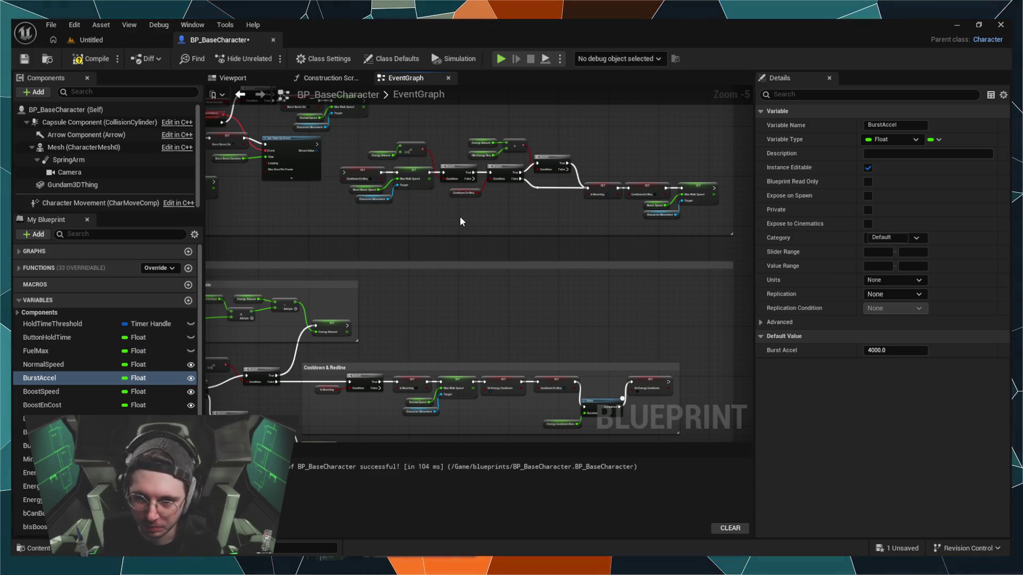
{"action": "scroll", "coordinate": [452, 249], "scroll_direction": "up", "scroll_amount": 3}
{"action": "scroll", "coordinate": [450, 248], "scroll_direction": "down", "scroll_amount": 2}
{"action": "mouse_move", "coordinate": [491, 304]}
{"action": "left_mouse_down"}
{"action": "mouse_move", "coordinate": [452, 364]}
{"action": "mouse_move", "coordinate": [372, 322]}
{"action": "mouse_move", "coordinate": [523, 303]}
{"action": "mouse_move", "coordinate": [632, 262]}
{"action": "left_mouse_up"}
{"action": "scroll", "coordinate": [459, 357], "scroll_direction": "down", "scroll_amount": 1}
{"action": "left_click_drag", "start_coordinate": [231, 226], "coordinate": [388, 333]}
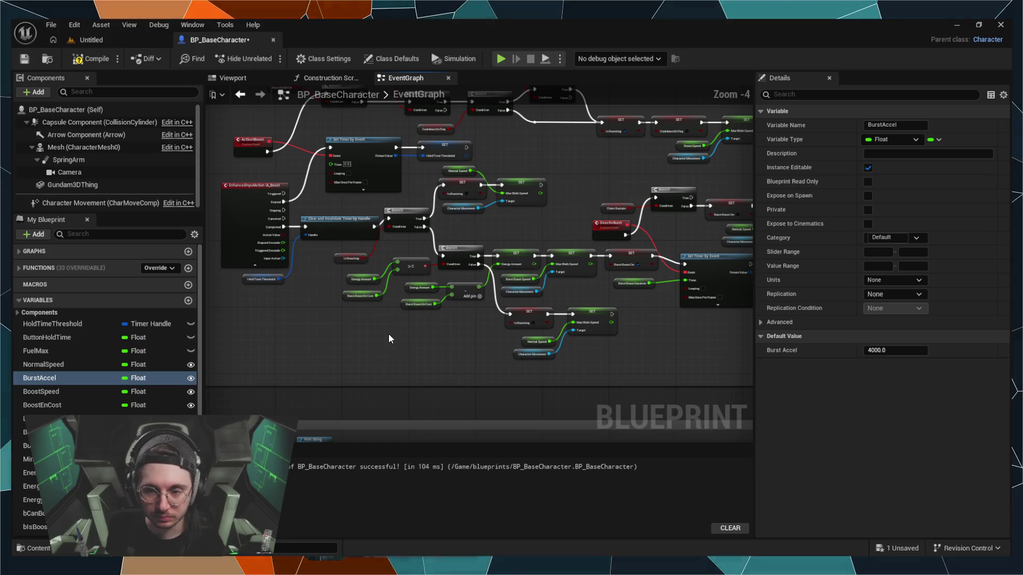
{"action": "scroll", "coordinate": [664, 364], "scroll_direction": "up", "scroll_amount": 3}
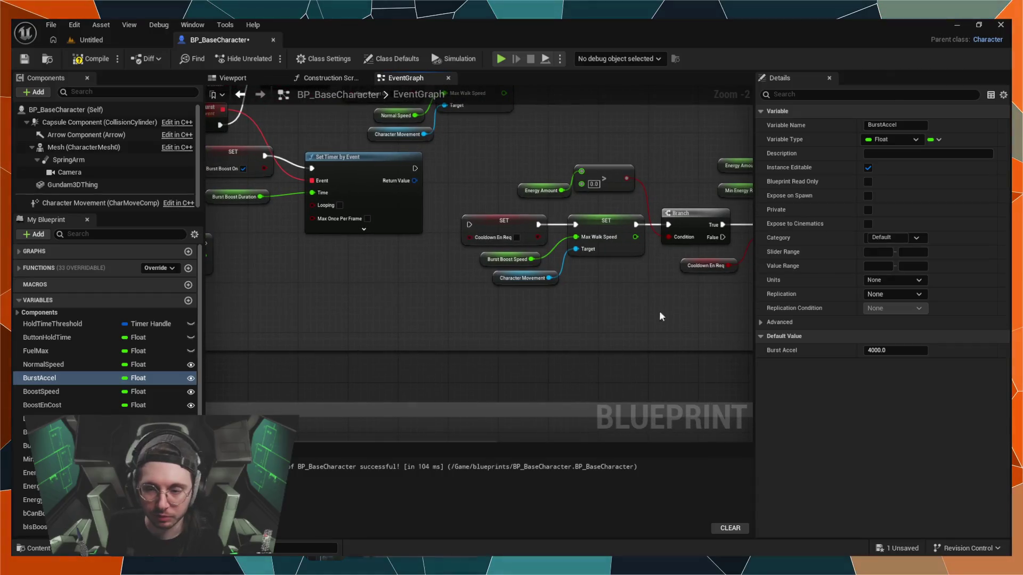
{"action": "scroll", "coordinate": [495, 296], "scroll_direction": "down", "scroll_amount": 3}
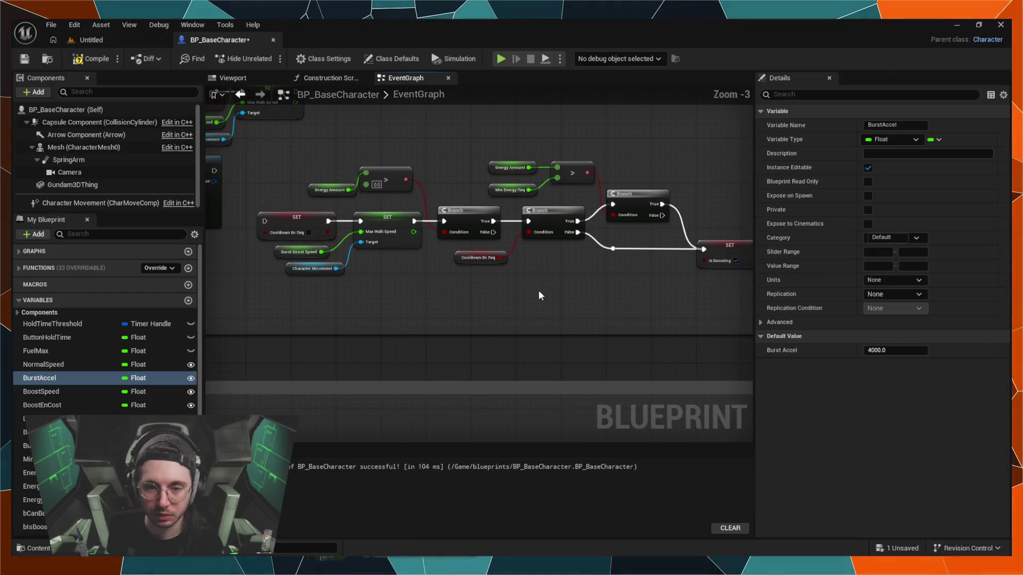
{"action": "mouse_move", "coordinate": [519, 327]}
{"action": "left_mouse_down"}
{"action": "mouse_move", "coordinate": [570, 305]}
{"action": "mouse_move", "coordinate": [565, 294]}
{"action": "left_mouse_up"}
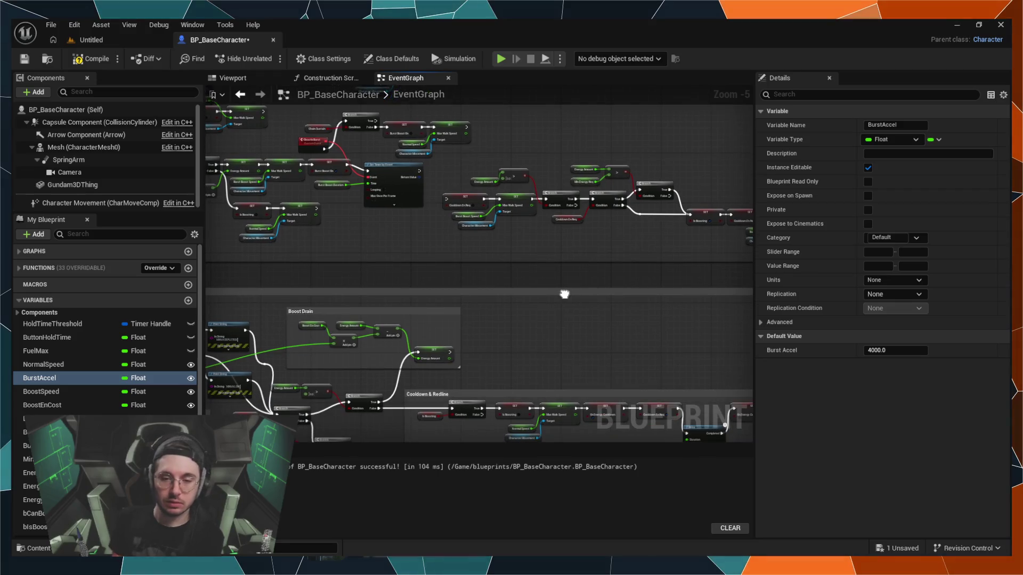
{"action": "left_click_drag", "start_coordinate": [383, 223], "coordinate": [432, 292]}
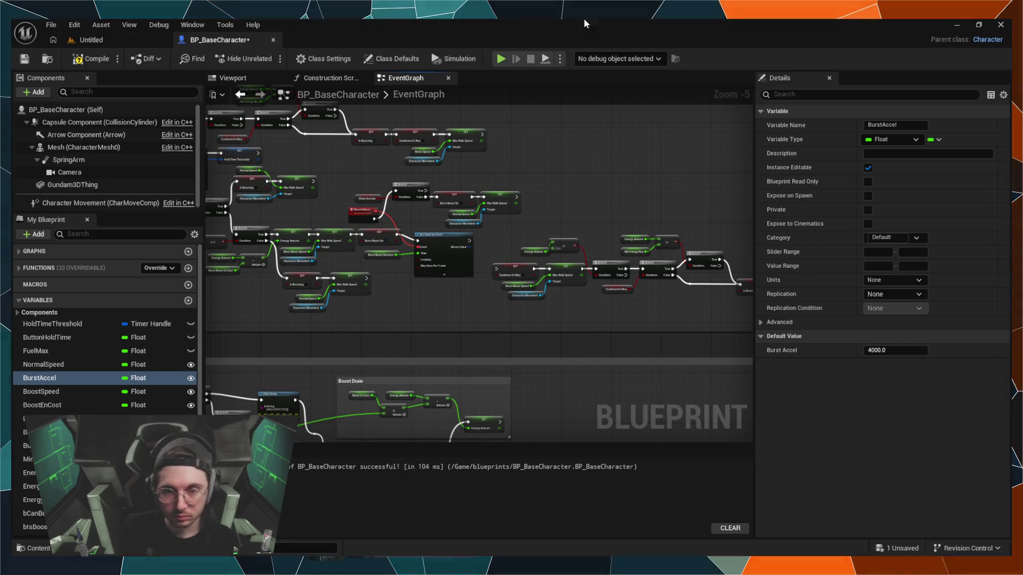
{"action": "scroll", "coordinate": [486, 267], "scroll_direction": "up", "scroll_amount": 3}
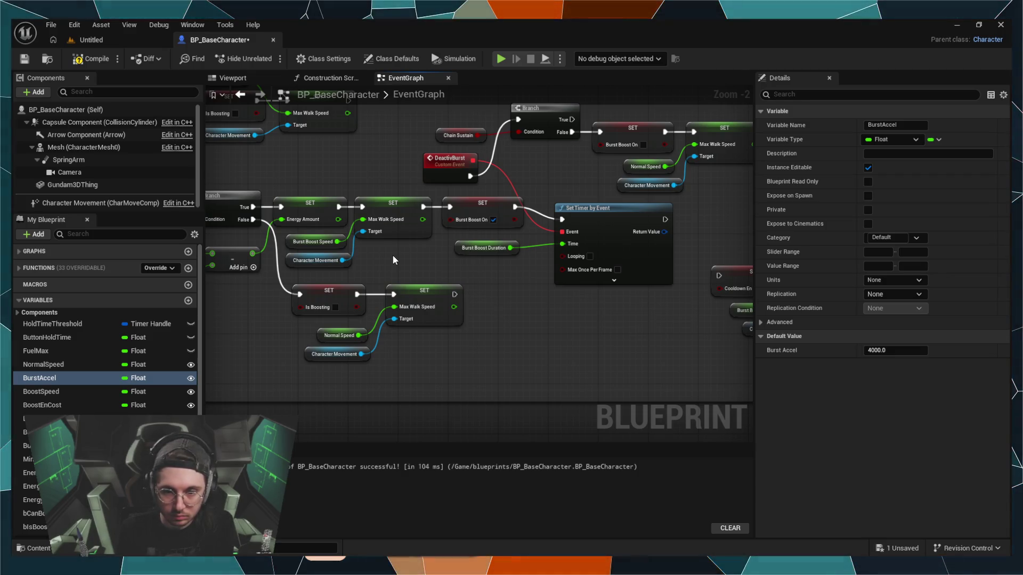
Step: Place a Character Movement getter beside the burst boost SET nodes and pull a wire from its output
{"action": "key", "text": "ctrl+v"}
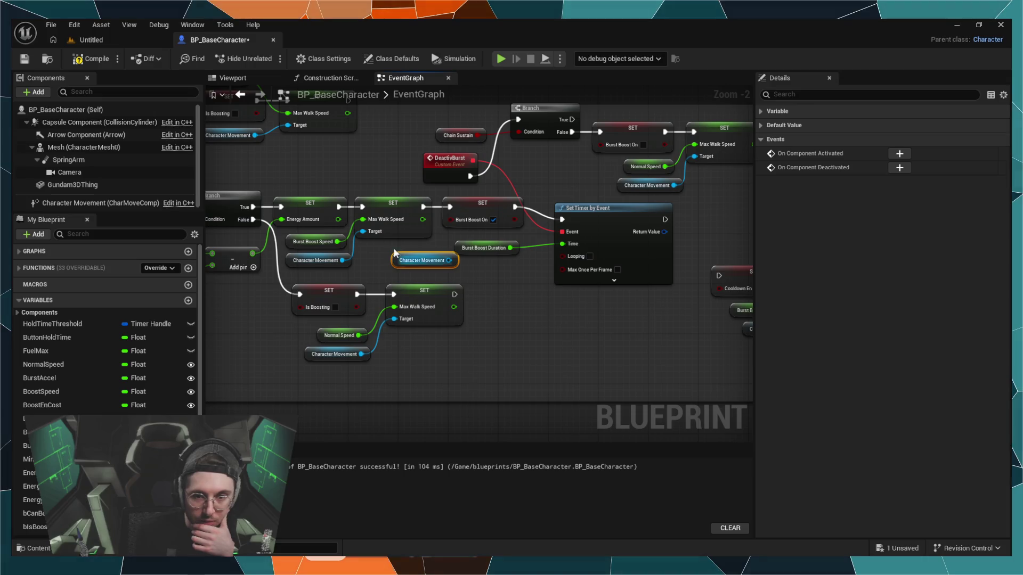
{"action": "left_click_drag", "start_coordinate": [410, 256], "coordinate": [395, 262]}
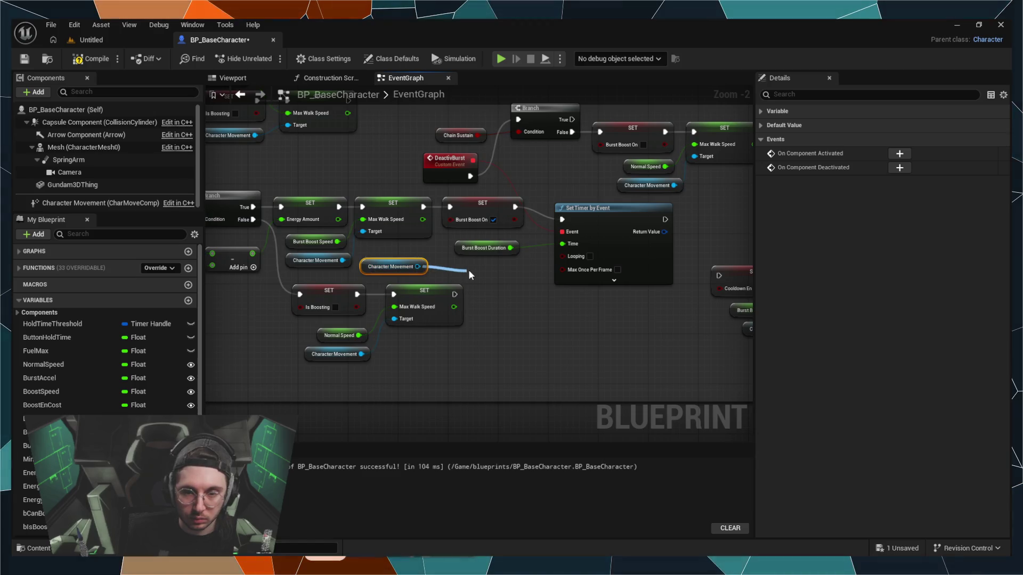
{"action": "left_click_drag", "start_coordinate": [465, 272], "coordinate": [481, 268]}
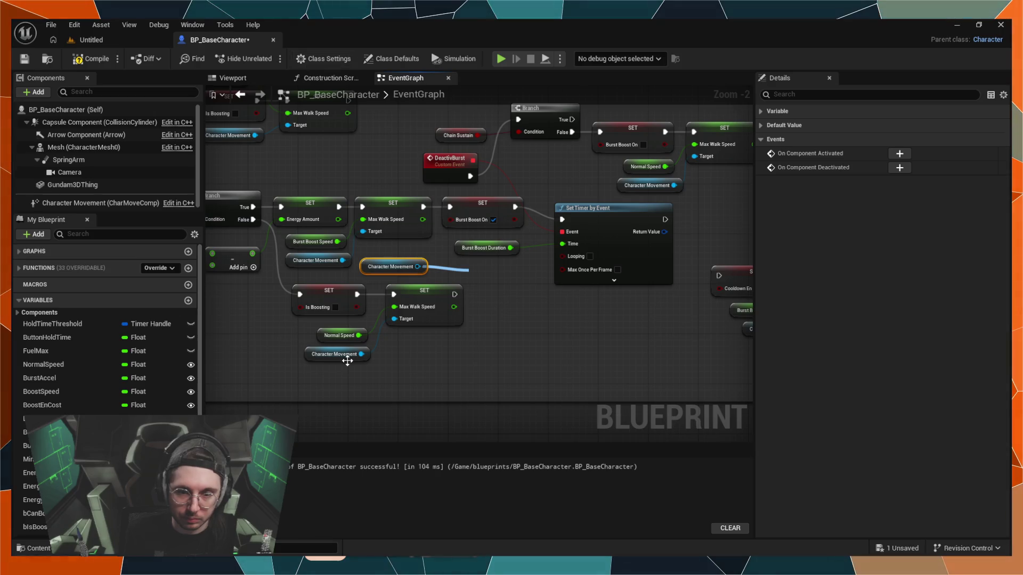
{"action": "left_click", "coordinate": [425, 372]}
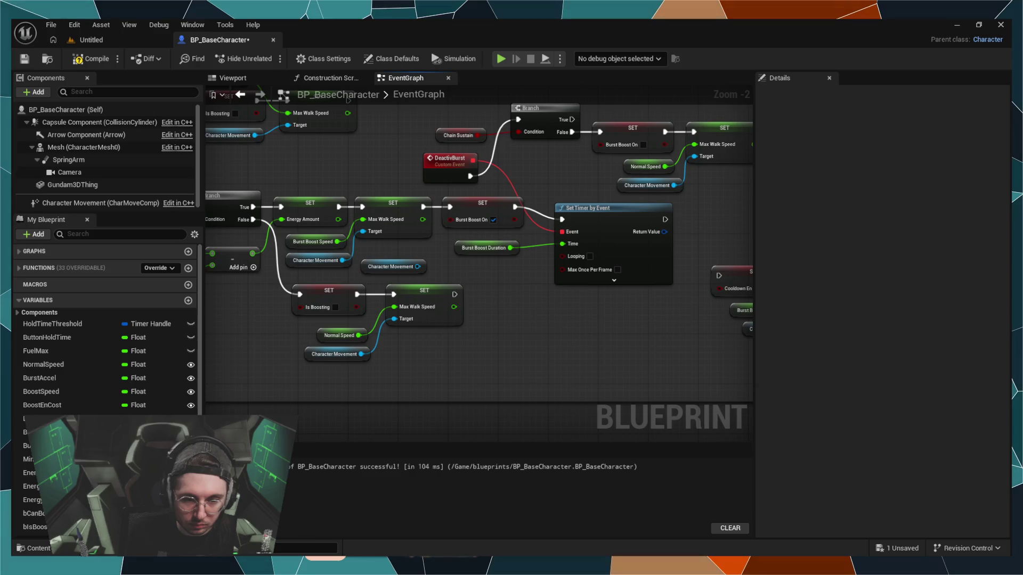
{"action": "left_click", "coordinate": [418, 267]}
{"action": "left_click_drag", "start_coordinate": [418, 266], "coordinate": [469, 262]}
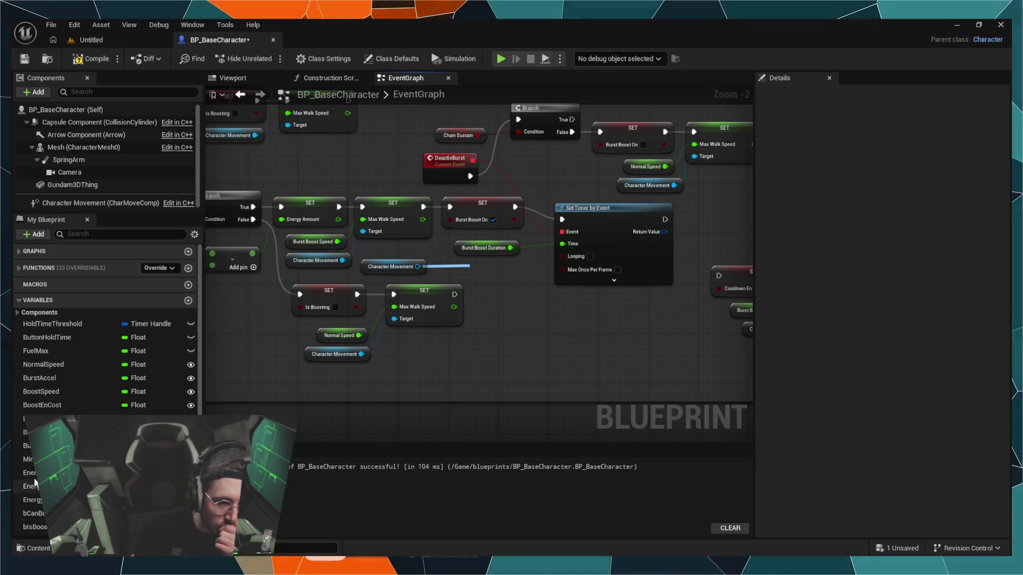
{"action": "scroll", "coordinate": [104, 346], "scroll_direction": "down", "scroll_amount": 1}
{"action": "scroll", "coordinate": [104, 347], "scroll_direction": "up", "scroll_amount": 1}
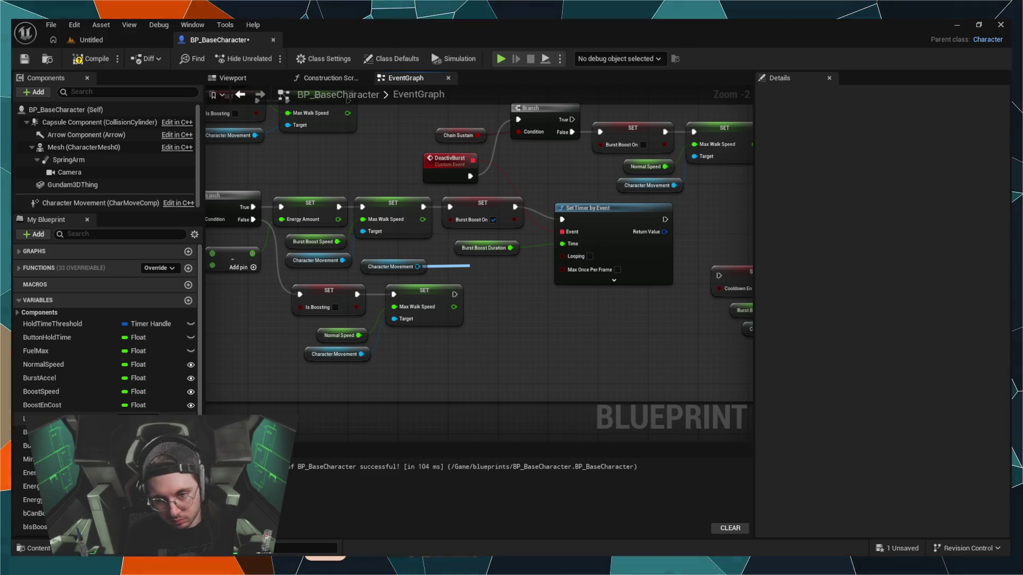
Step: Create a SET Max Acceleration node on Character Movement and bring in a Burst Accel getter for its input
{"action": "key", "text": "Return"}
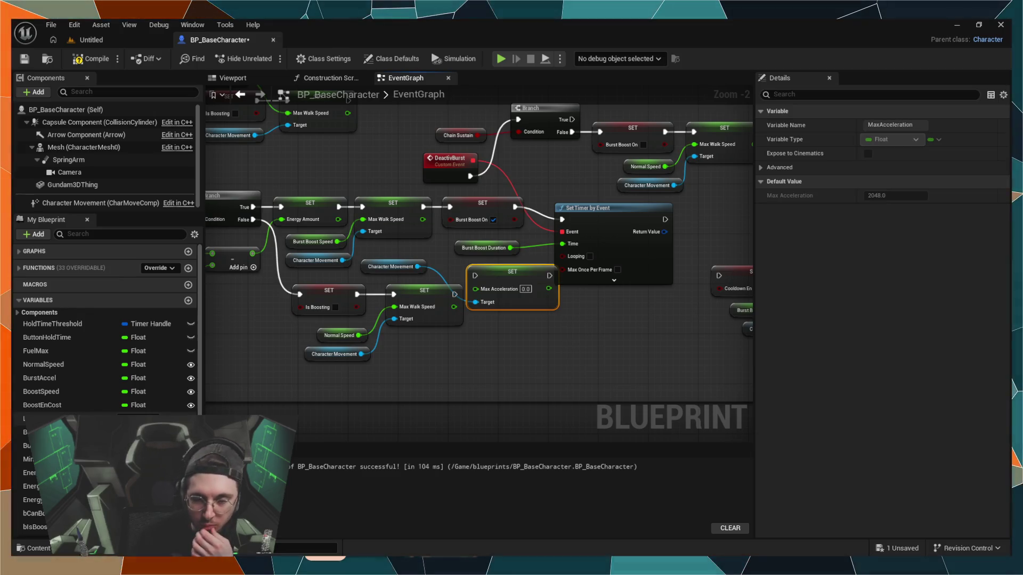
{"action": "mouse_move", "coordinate": [524, 276]}
{"action": "left_mouse_down"}
{"action": "mouse_move", "coordinate": [549, 316]}
{"action": "mouse_move", "coordinate": [536, 315]}
{"action": "left_mouse_up"}
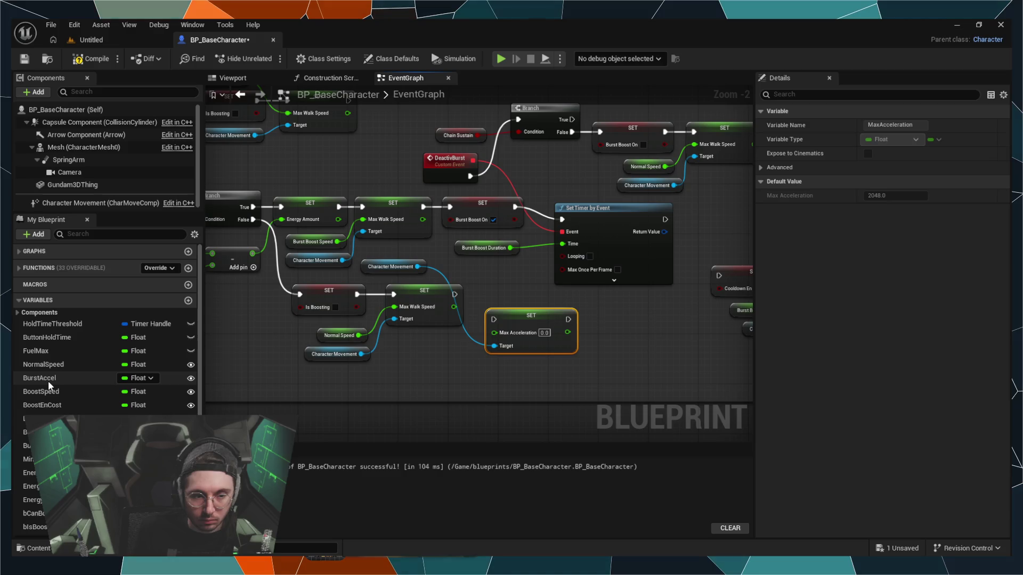
{"action": "mouse_move", "coordinate": [46, 382]}
{"action": "left_mouse_down"}
{"action": "mouse_move", "coordinate": [496, 357]}
{"action": "mouse_move", "coordinate": [444, 383]}
{"action": "mouse_move", "coordinate": [494, 332]}
{"action": "left_mouse_up"}
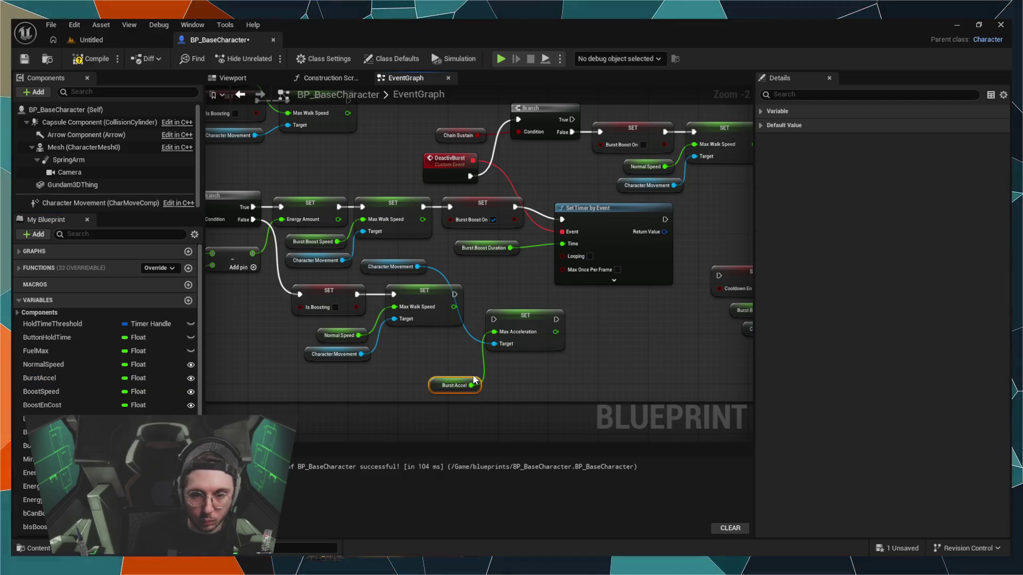
{"action": "left_click_drag", "start_coordinate": [465, 375], "coordinate": [459, 370]}
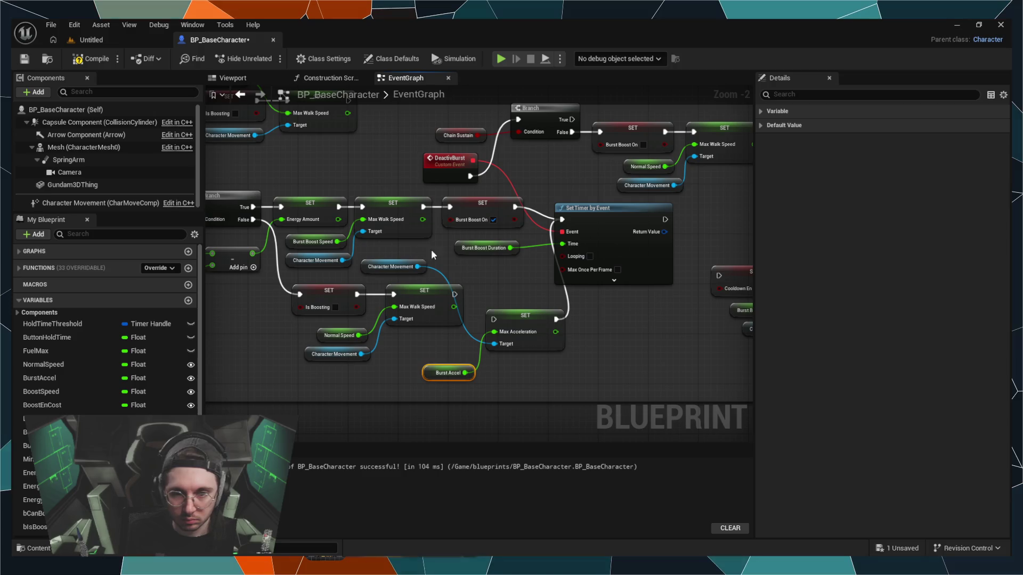
{"action": "left_click", "coordinate": [463, 287]}
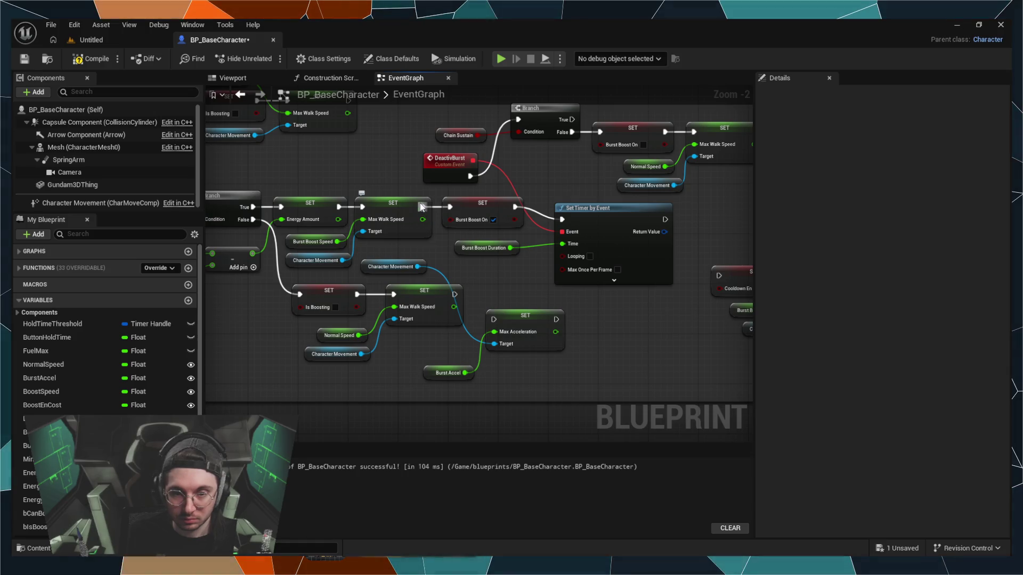
{"action": "mouse_move", "coordinate": [436, 260]}
{"action": "left_mouse_down"}
{"action": "mouse_move", "coordinate": [521, 276]}
{"action": "mouse_move", "coordinate": [489, 271]}
{"action": "mouse_move", "coordinate": [469, 354]}
{"action": "mouse_move", "coordinate": [510, 405]}
{"action": "mouse_move", "coordinate": [497, 403]}
{"action": "left_mouse_up"}
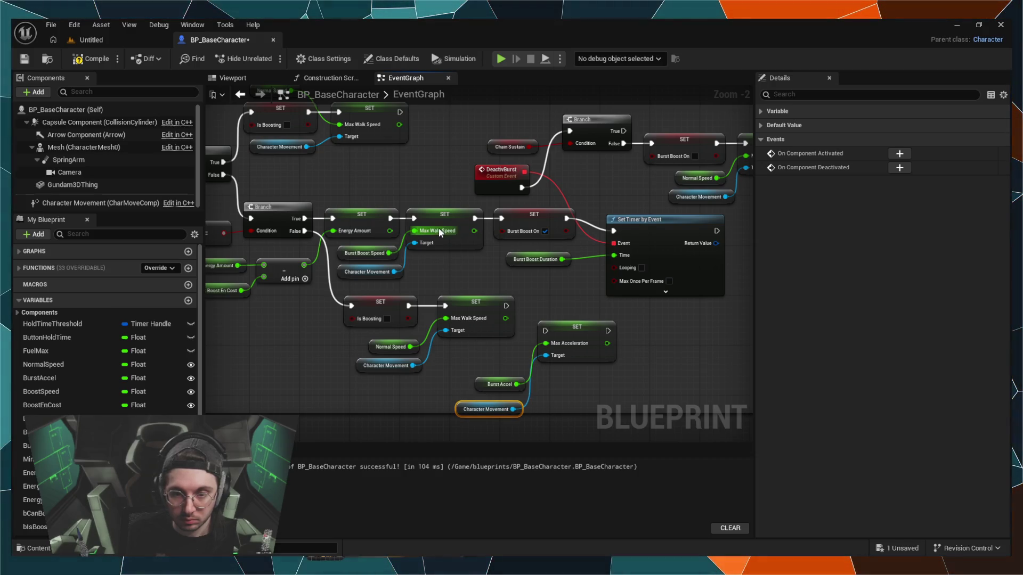
Step: Chain the Max Acceleration setter between Max Walk Speed and Burst Boost On, then return to the Untitled level
{"action": "mouse_move", "coordinate": [475, 219]}
{"action": "left_mouse_down"}
{"action": "mouse_move", "coordinate": [481, 252]}
{"action": "mouse_move", "coordinate": [527, 320]}
{"action": "mouse_move", "coordinate": [477, 215]}
{"action": "mouse_move", "coordinate": [545, 331]}
{"action": "left_mouse_up"}
{"action": "left_click", "coordinate": [477, 213]}
{"action": "left_click_drag", "start_coordinate": [607, 331], "coordinate": [504, 219]}
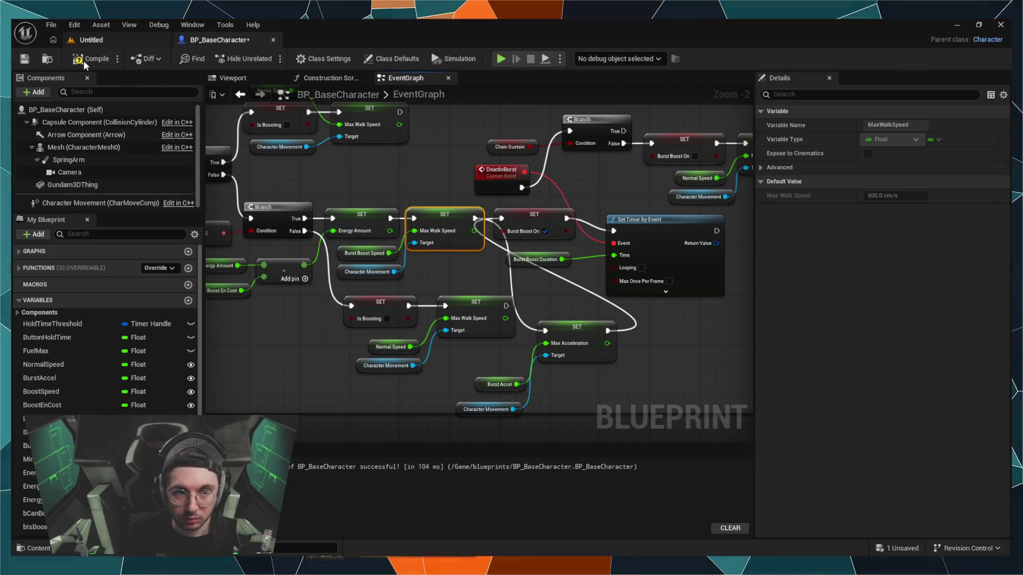
{"action": "left_click", "coordinate": [97, 40]}
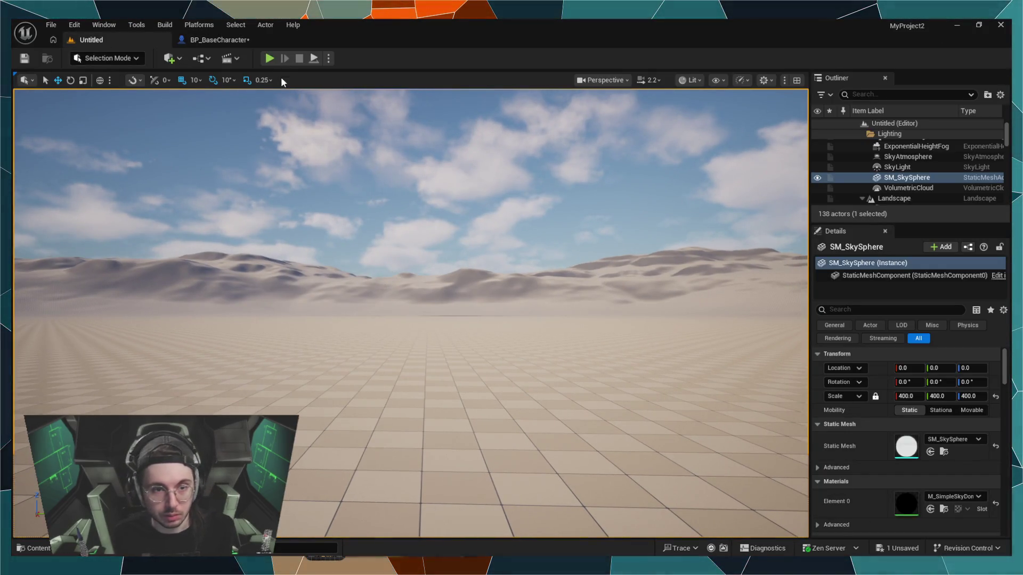
Step: Start a Play In Editor session of the Untitled level
{"action": "left_click", "coordinate": [270, 58]}
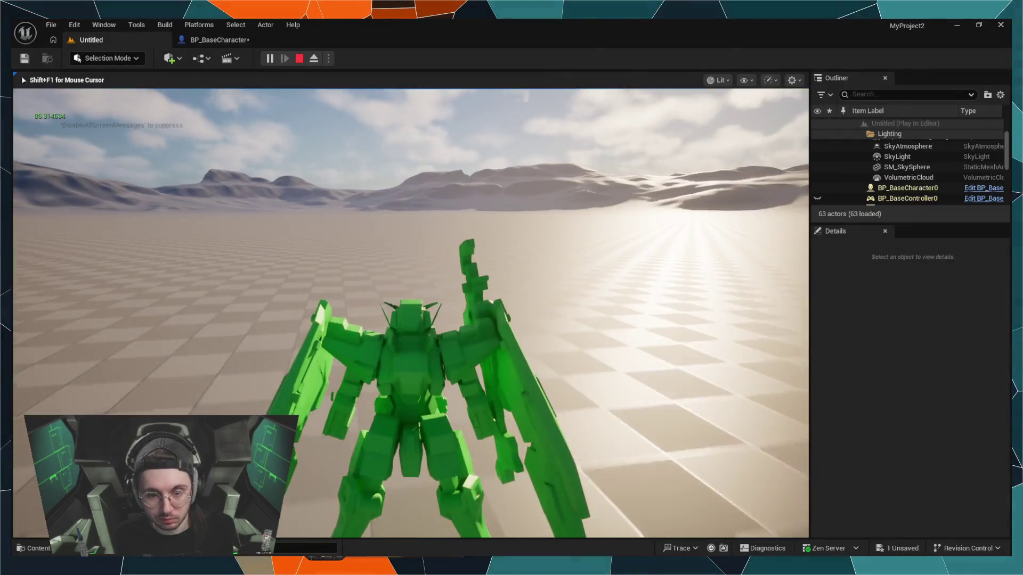
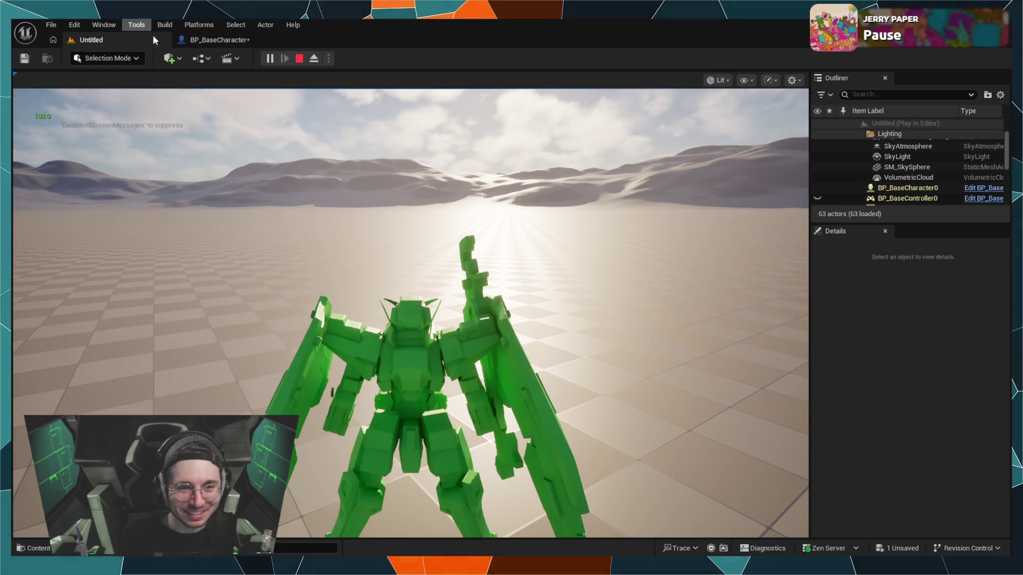
Step: Stop the play-test and return to the BP_BaseCharacter graph
{"action": "key", "text": "Escape"}
{"action": "left_click", "coordinate": [210, 39]}
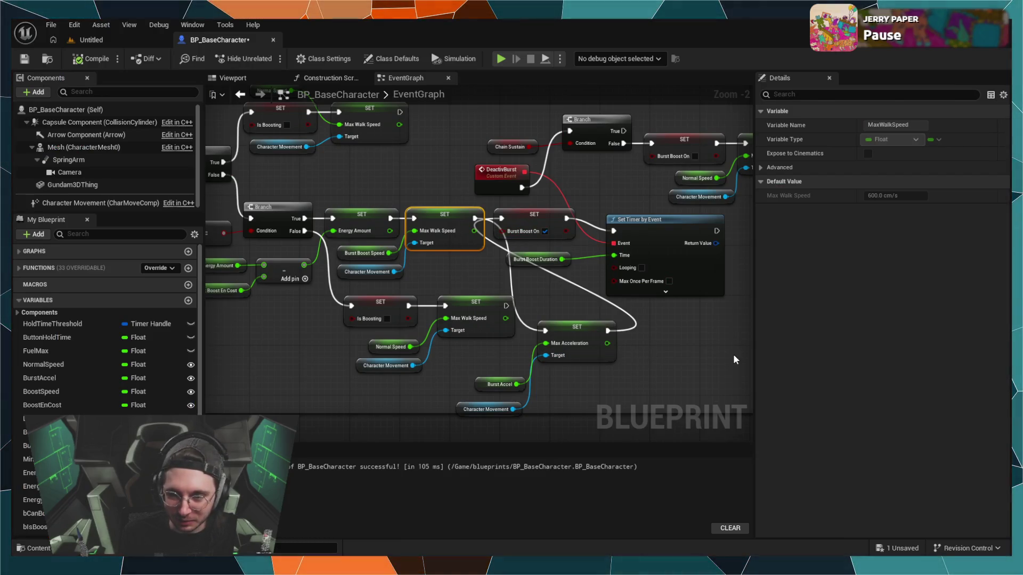
{"action": "mouse_move", "coordinate": [701, 348]}
{"action": "left_mouse_down"}
{"action": "mouse_move", "coordinate": [579, 263]}
{"action": "mouse_move", "coordinate": [663, 337]}
{"action": "mouse_move", "coordinate": [640, 339]}
{"action": "left_mouse_up"}
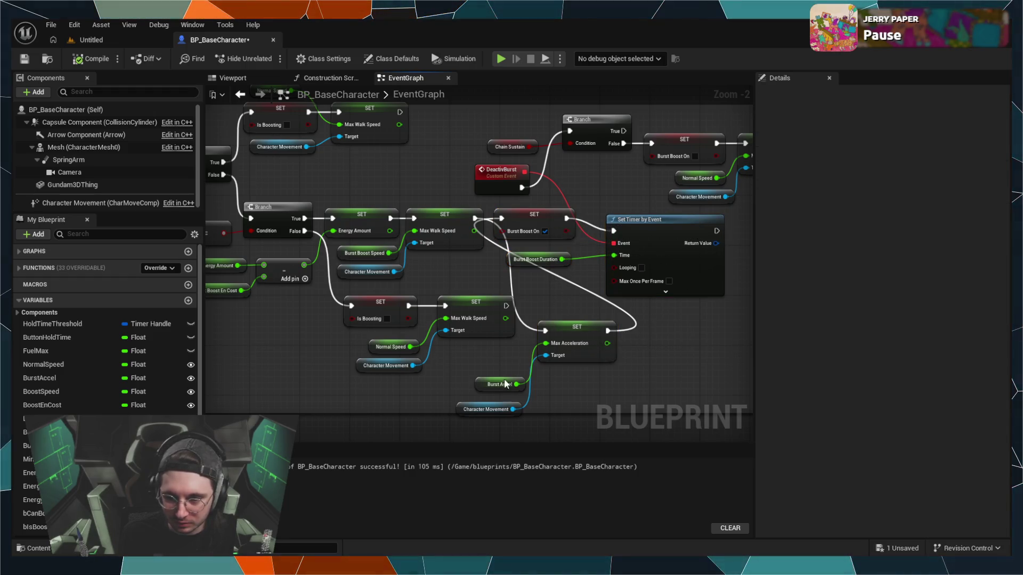
Step: Start another play-test of the level from the level editor
{"action": "left_click", "coordinate": [85, 44]}
{"action": "left_click", "coordinate": [265, 58]}
{"action": "left_click", "coordinate": [433, 329]}
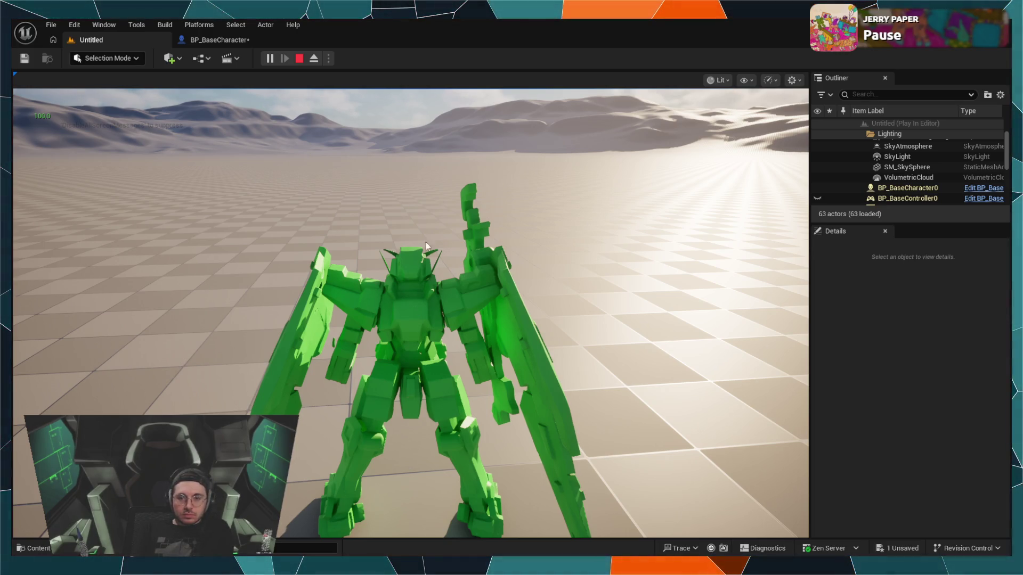
Step: Stop that play-test and pan the BP_BaseCharacter graph to the boost setter chain
{"action": "left_click", "coordinate": [299, 58]}
{"action": "left_click", "coordinate": [216, 39]}
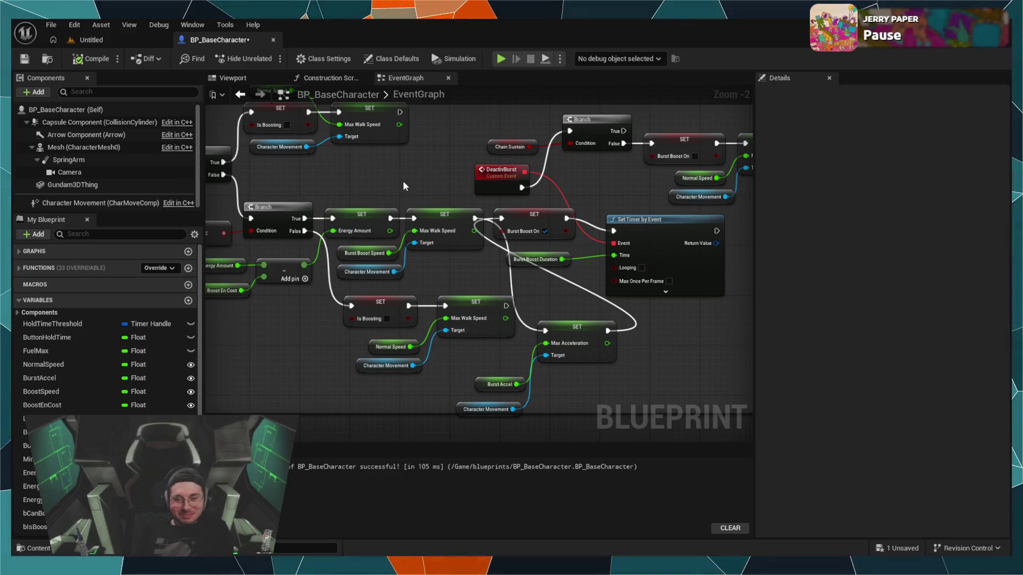
{"action": "left_click_drag", "start_coordinate": [403, 180], "coordinate": [470, 254]}
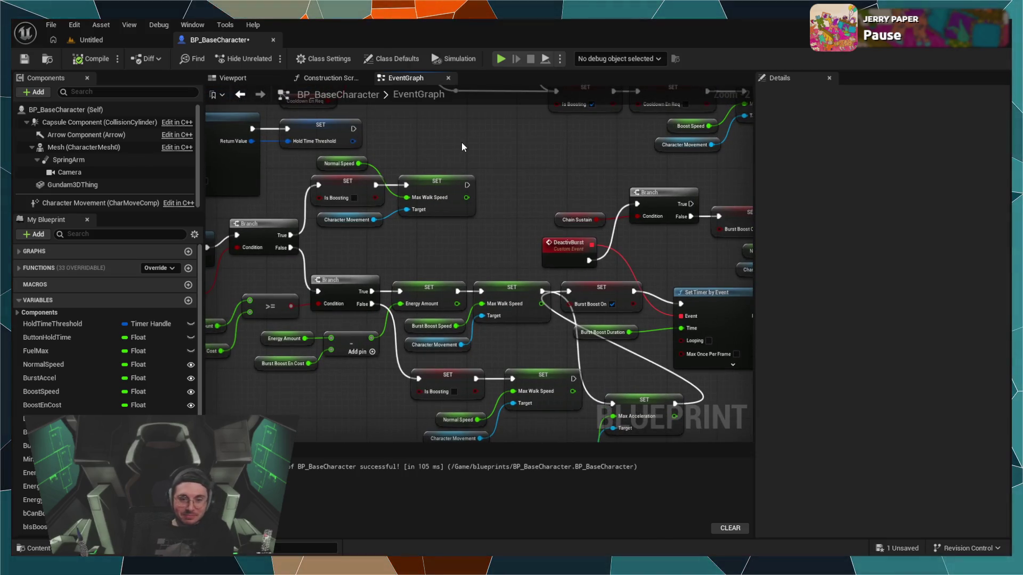
{"action": "mouse_move", "coordinate": [449, 137]}
{"action": "left_mouse_down"}
{"action": "mouse_move", "coordinate": [471, 190]}
{"action": "mouse_move", "coordinate": [359, 166]}
{"action": "mouse_move", "coordinate": [415, 201]}
{"action": "mouse_move", "coordinate": [589, 247]}
{"action": "mouse_move", "coordinate": [612, 306]}
{"action": "mouse_move", "coordinate": [630, 290]}
{"action": "mouse_move", "coordinate": [349, 269]}
{"action": "mouse_move", "coordinate": [245, 231]}
{"action": "left_mouse_up"}
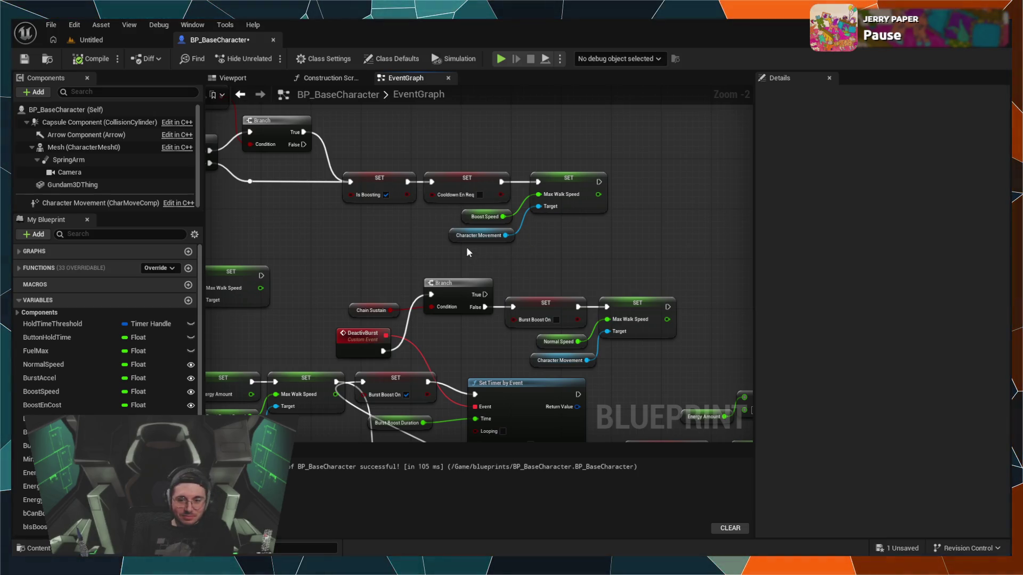
{"action": "left_click_drag", "start_coordinate": [356, 279], "coordinate": [425, 276]}
Step: Move the boost Max Walk Speed setter group to the right
{"action": "left_click", "coordinate": [555, 215]}
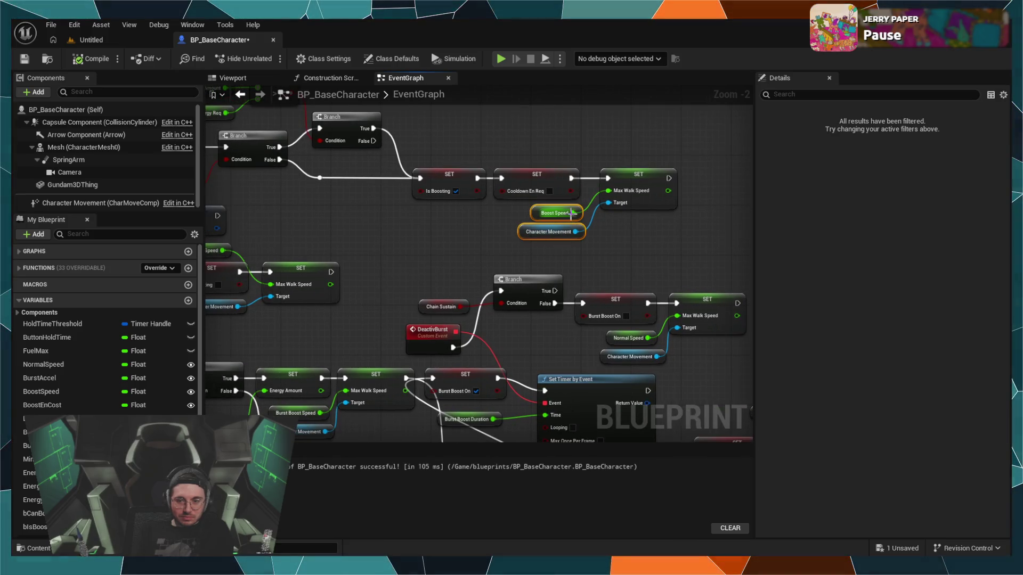
{"action": "left_click", "coordinate": [656, 152]}
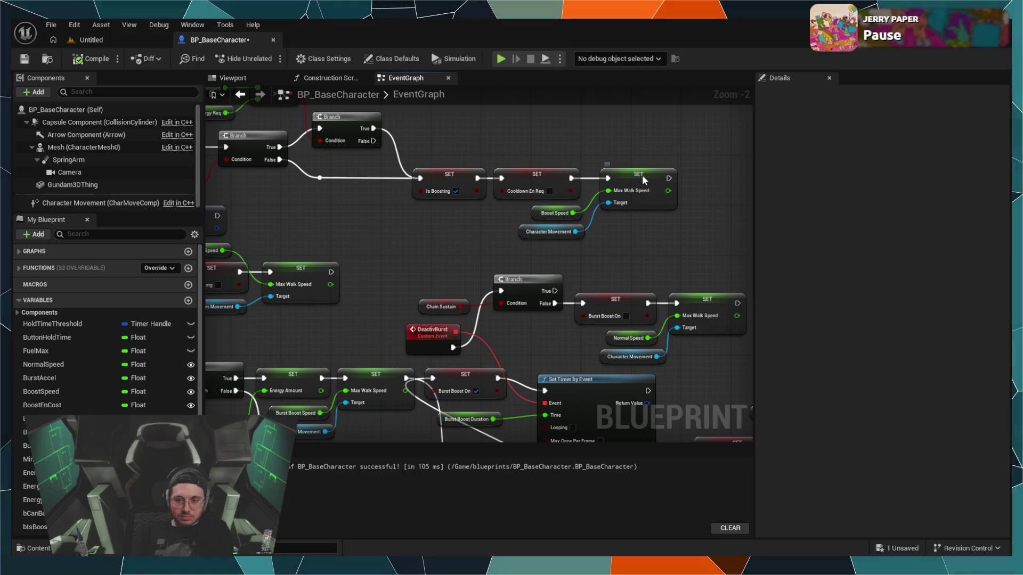
{"action": "left_click_drag", "start_coordinate": [642, 175], "coordinate": [663, 175]}
{"action": "key", "text": "ctrl+z"}
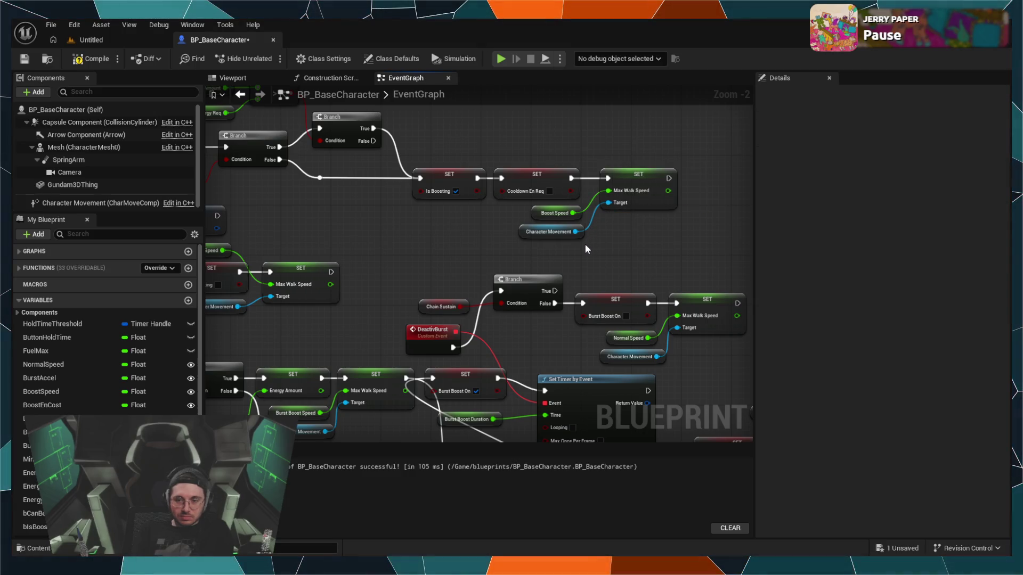
{"action": "left_click_drag", "start_coordinate": [582, 223], "coordinate": [612, 207]}
{"action": "left_click_drag", "start_coordinate": [636, 175], "coordinate": [749, 174]}
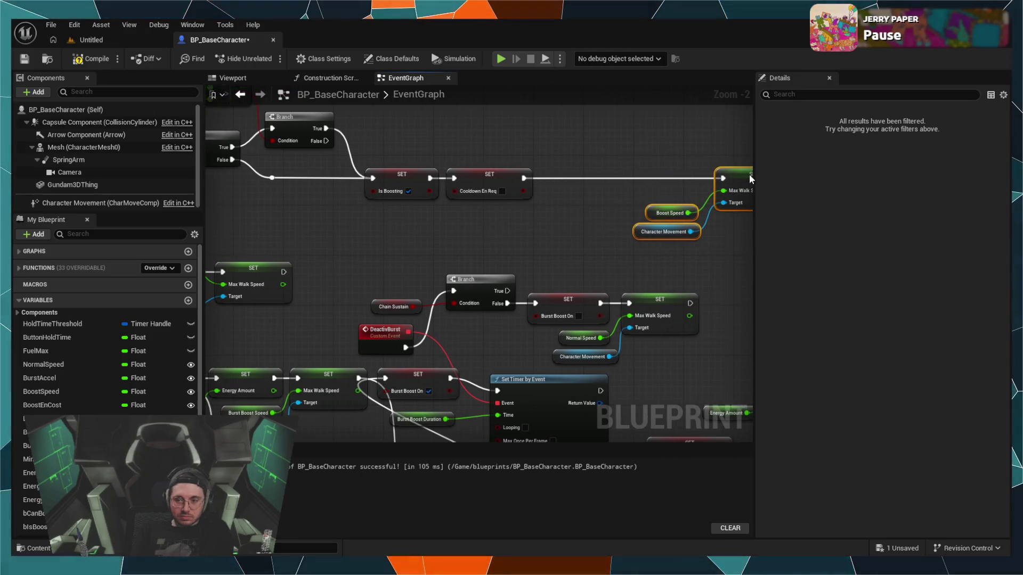
{"action": "scroll", "coordinate": [545, 193], "scroll_direction": "down", "scroll_amount": 1}
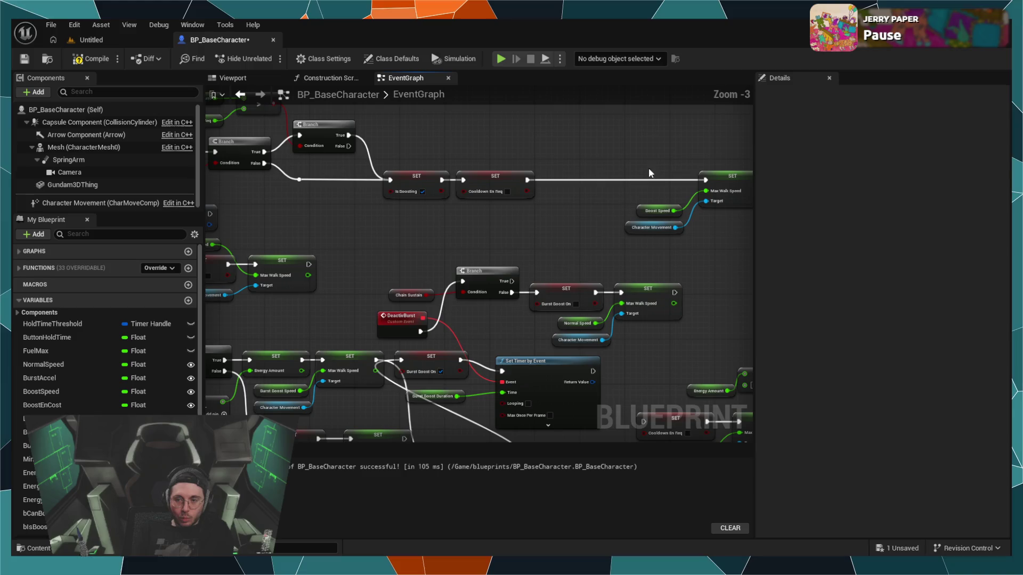
Step: Duplicate the setter group, wire the copy after the Cooldown SET node, and add a Float variable
{"action": "mouse_move", "coordinate": [728, 164]}
{"action": "left_mouse_down"}
{"action": "mouse_move", "coordinate": [674, 219]}
{"action": "mouse_move", "coordinate": [624, 235]}
{"action": "left_mouse_up"}
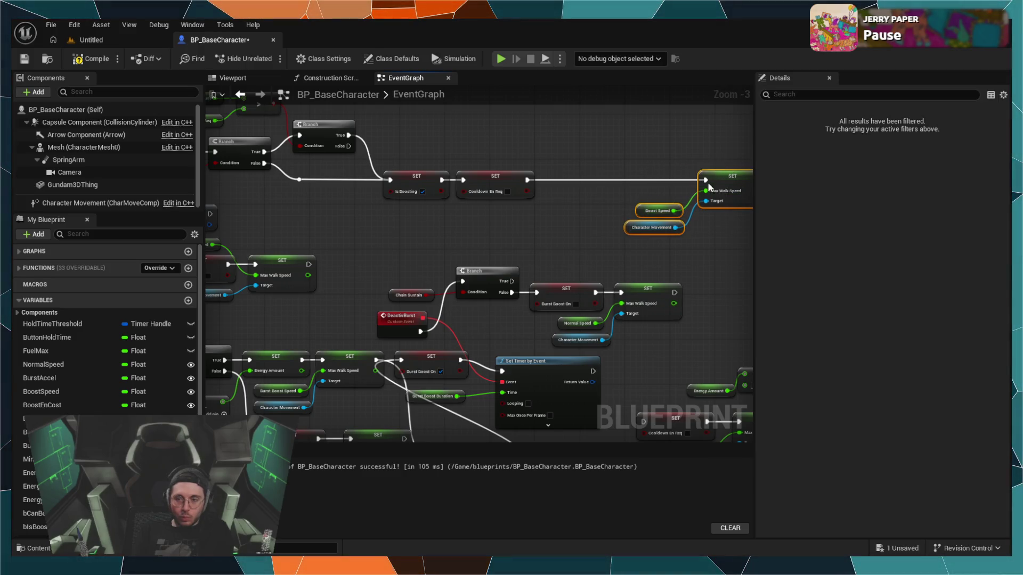
{"action": "left_click", "coordinate": [571, 184], "text": "alt"}
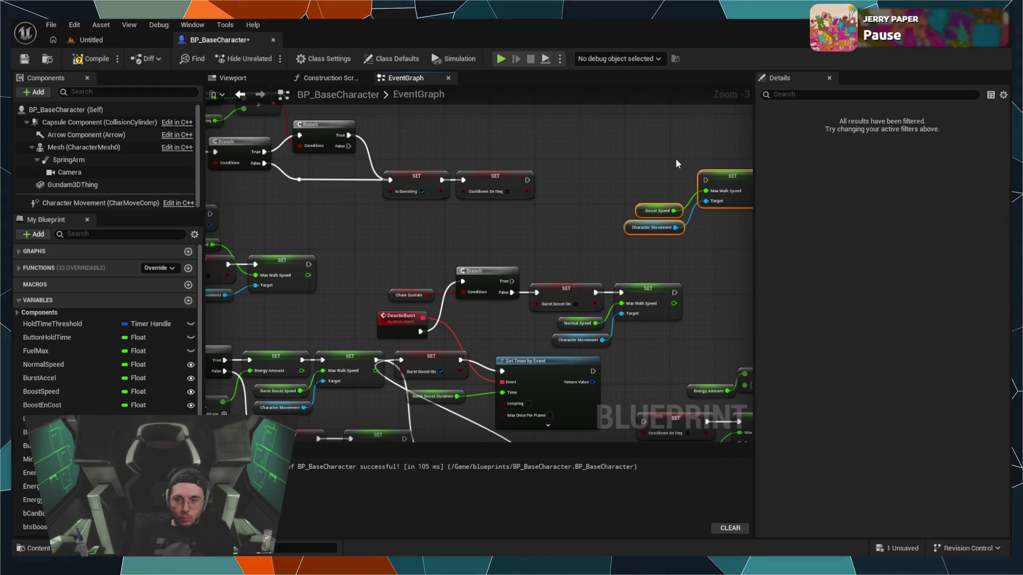
{"action": "key", "text": "ctrl+c"}
{"action": "key", "text": "ctrl+v"}
{"action": "left_click_drag", "start_coordinate": [655, 145], "coordinate": [559, 180]}
{"action": "left_click", "coordinate": [548, 220]}
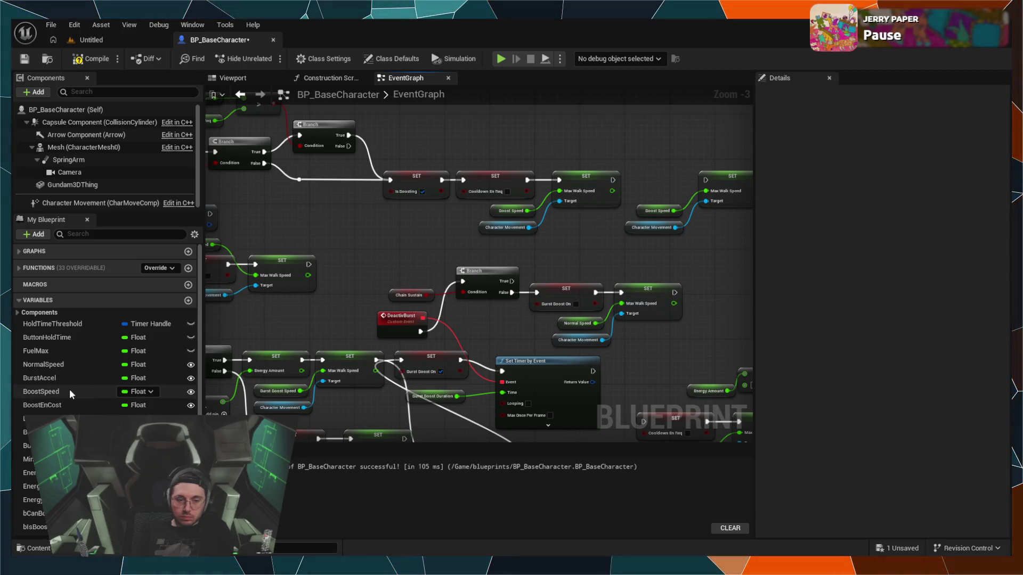
{"action": "left_click", "coordinate": [188, 300]}
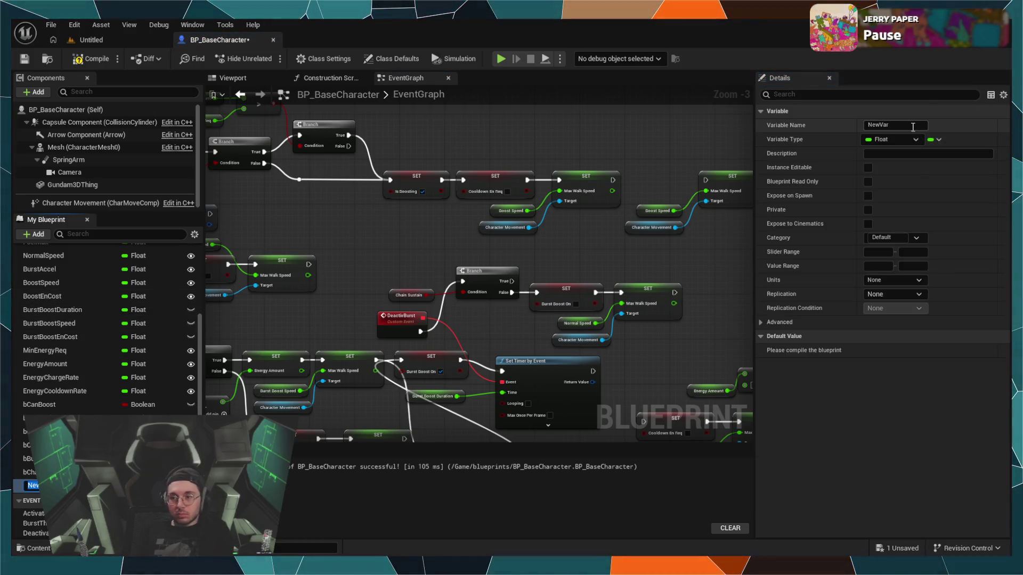
Step: Rename the new Float variable from NewVar to BoostAccel
{"action": "left_click", "coordinate": [912, 127]}
{"action": "type", "text": "N"}
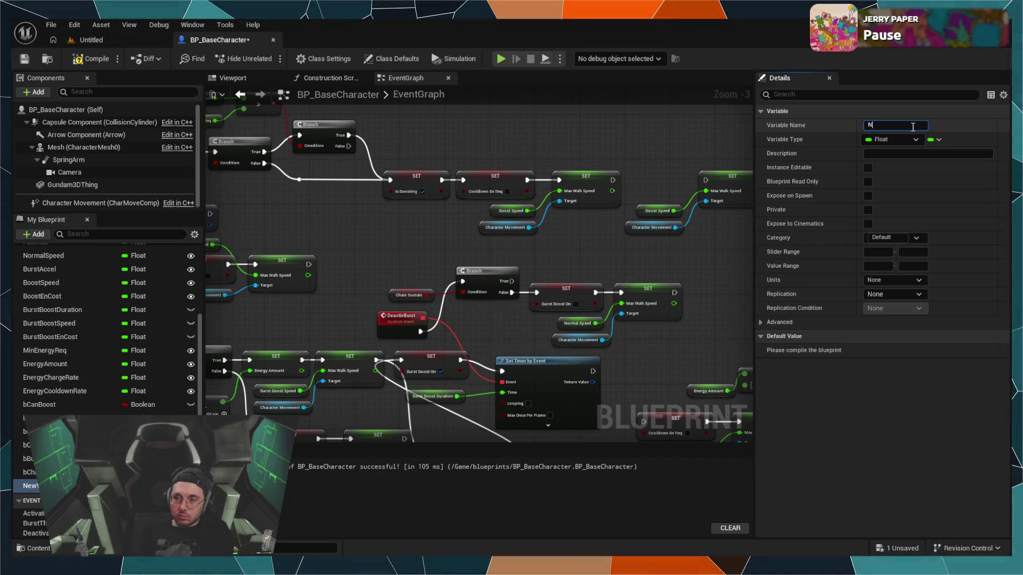
{"action": "key", "text": "BackSpace"}
{"action": "type", "text": "BoostAccel"}
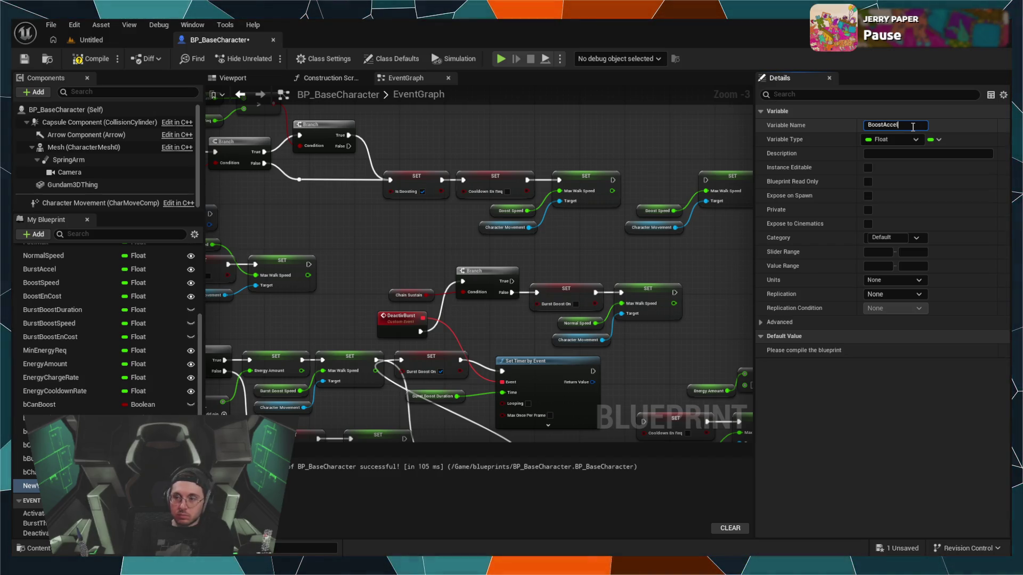
{"action": "key", "text": "Return"}
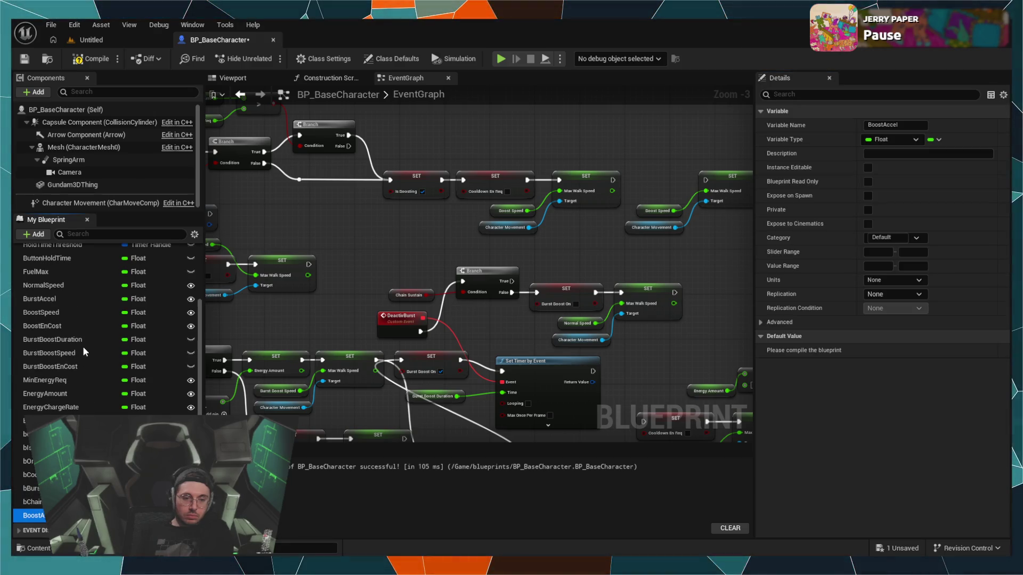
{"action": "scroll", "coordinate": [88, 369], "scroll_direction": "up", "scroll_amount": 3}
{"action": "scroll", "coordinate": [88, 370], "scroll_direction": "down", "scroll_amount": 3}
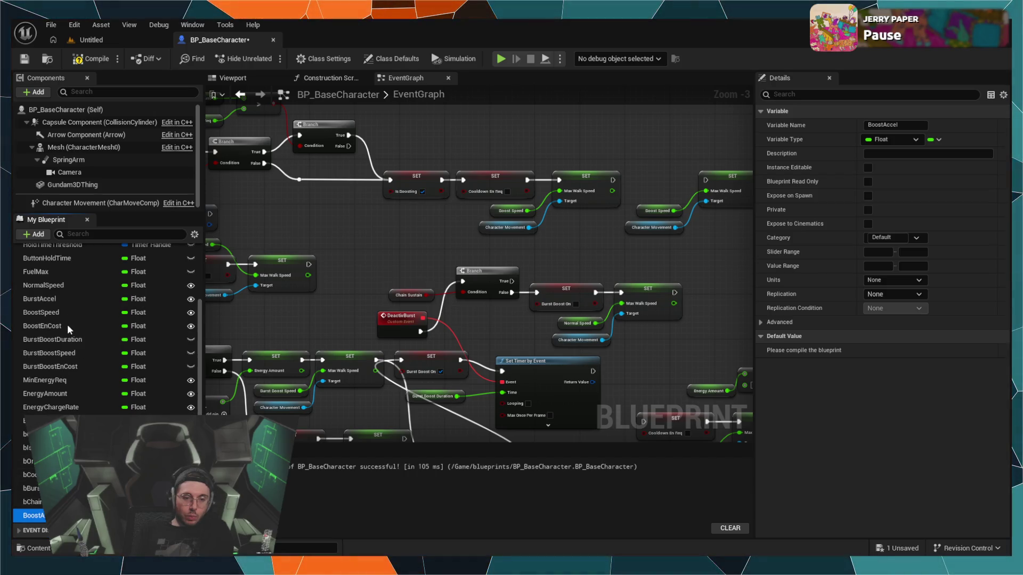
{"action": "scroll", "coordinate": [67, 325], "scroll_direction": "up", "scroll_amount": 3}
{"action": "scroll", "coordinate": [58, 384], "scroll_direction": "up", "scroll_amount": 2}
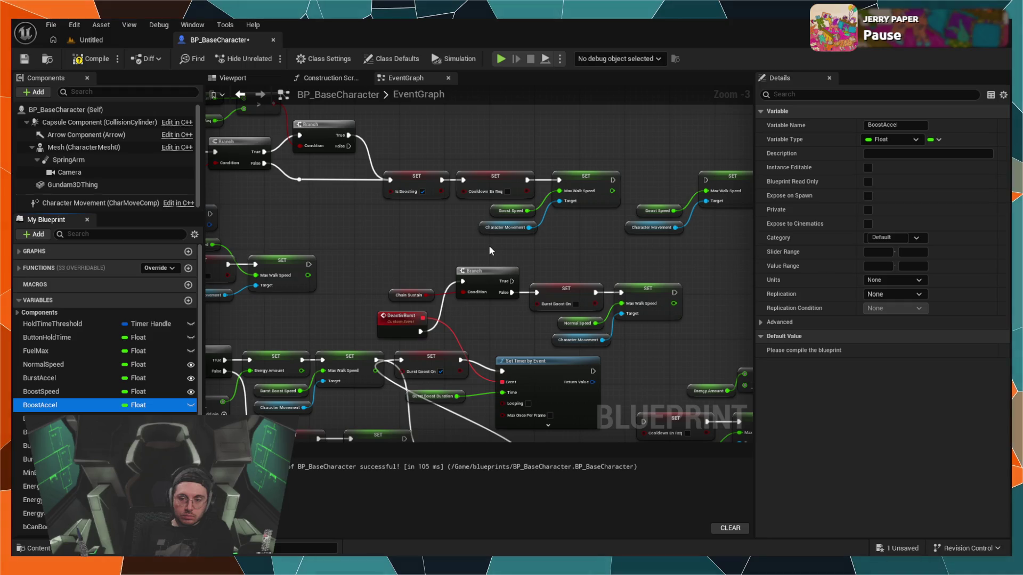
{"action": "left_click", "coordinate": [506, 251]}
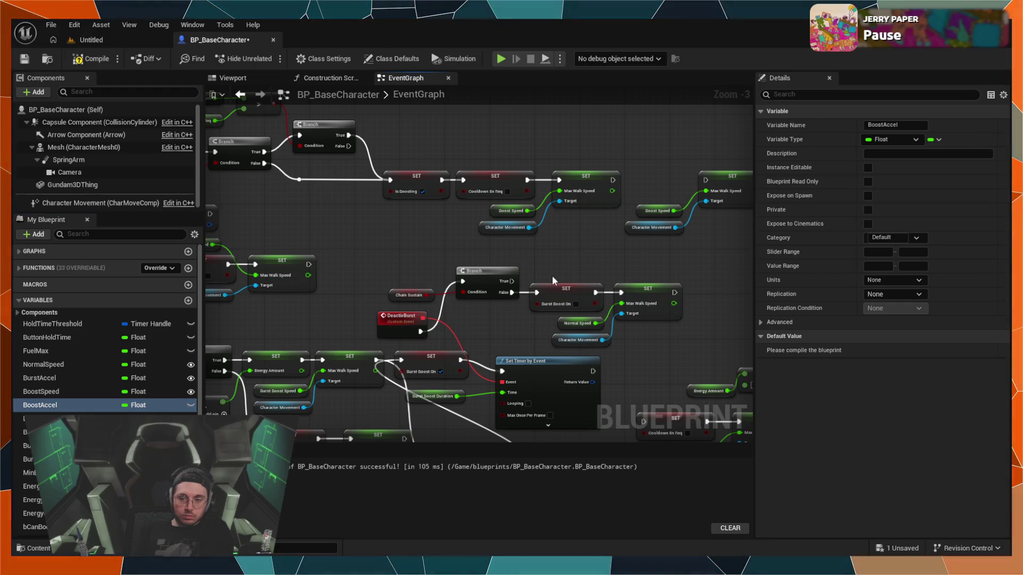
Step: Paste a BoostAccel getter and delete the duplicated Max Walk Speed setter
{"action": "key", "text": "ctrl+v"}
{"action": "scroll", "coordinate": [542, 242], "scroll_direction": "down", "scroll_amount": 1}
{"action": "scroll", "coordinate": [543, 242], "scroll_direction": "up", "scroll_amount": 1}
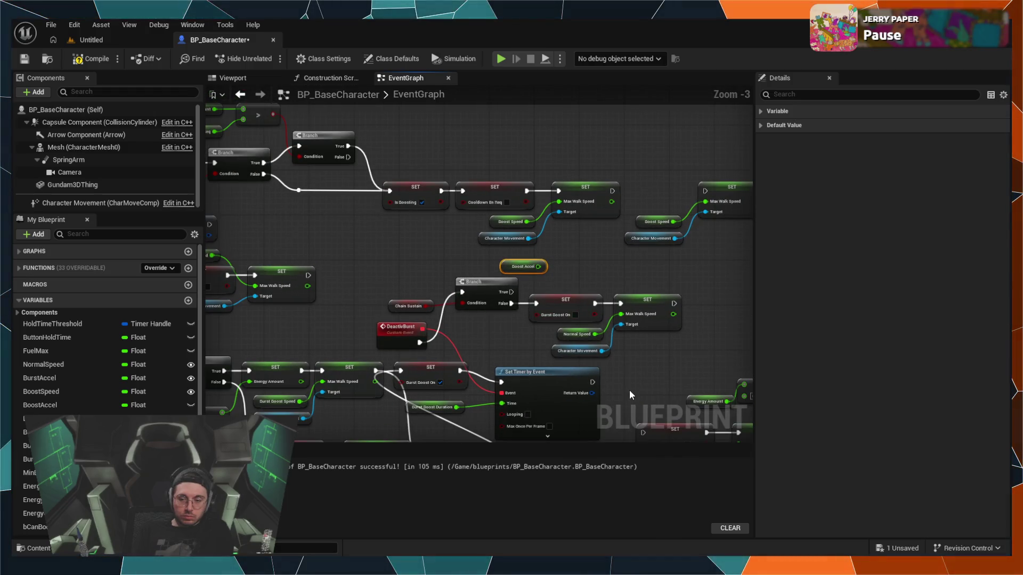
{"action": "mouse_move", "coordinate": [629, 394]}
{"action": "left_mouse_down"}
{"action": "mouse_move", "coordinate": [609, 271]}
{"action": "mouse_move", "coordinate": [523, 160]}
{"action": "mouse_move", "coordinate": [376, 177]}
{"action": "mouse_move", "coordinate": [642, 197]}
{"action": "mouse_move", "coordinate": [586, 373]}
{"action": "left_mouse_up"}
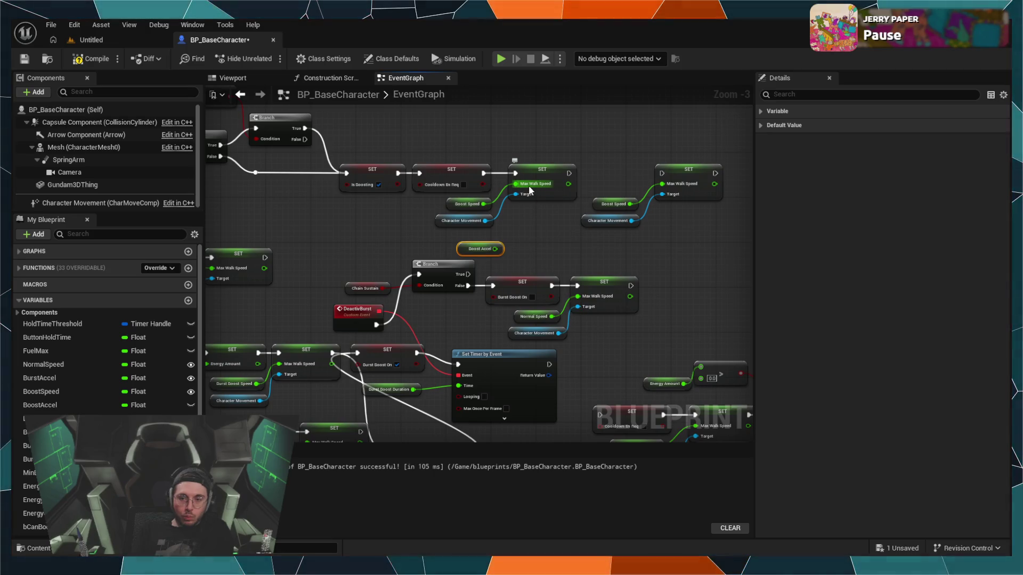
{"action": "left_click", "coordinate": [543, 173]}
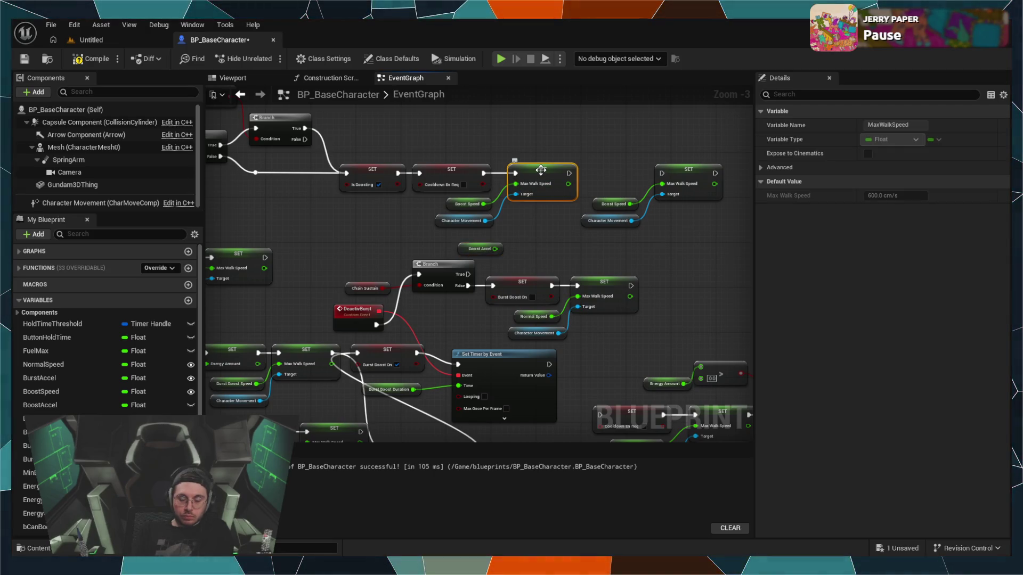
{"action": "key", "text": "Delete"}
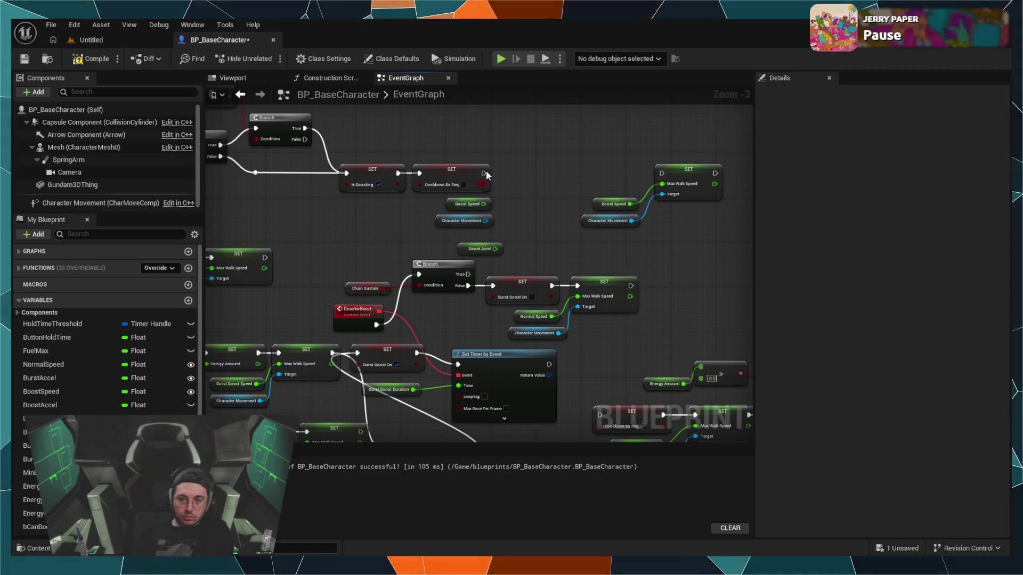
Step: Add a Set Max Acceleration node after Cooldown targeting Character Movement, then remove the Boost Speed getter
{"action": "left_click_drag", "start_coordinate": [485, 169], "coordinate": [516, 181]}
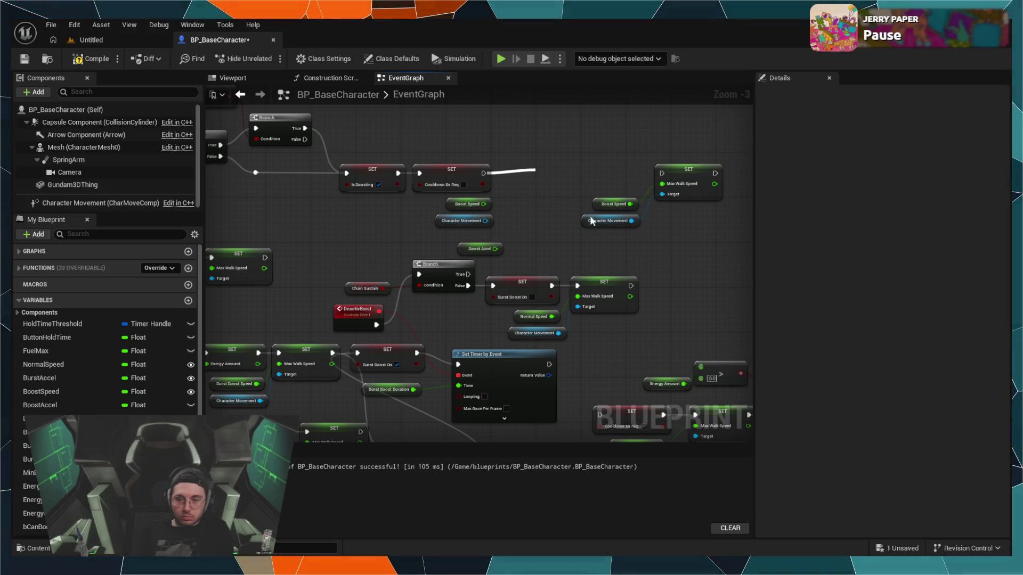
{"action": "left_click", "coordinate": [557, 232]}
{"action": "left_click_drag", "start_coordinate": [567, 178], "coordinate": [540, 171]}
{"action": "left_click_drag", "start_coordinate": [485, 204], "coordinate": [509, 185]}
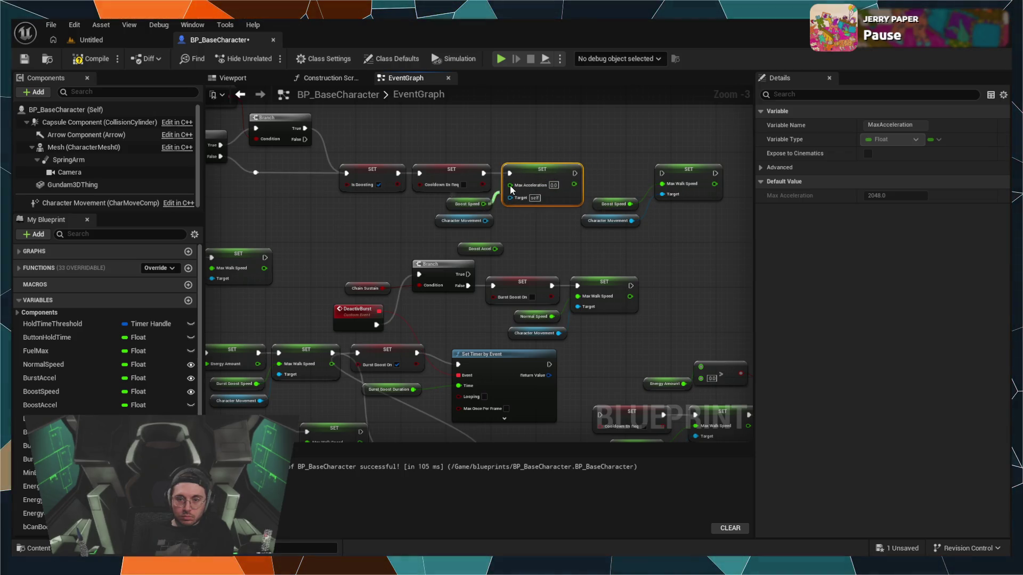
{"action": "left_click_drag", "start_coordinate": [486, 220], "coordinate": [510, 195]}
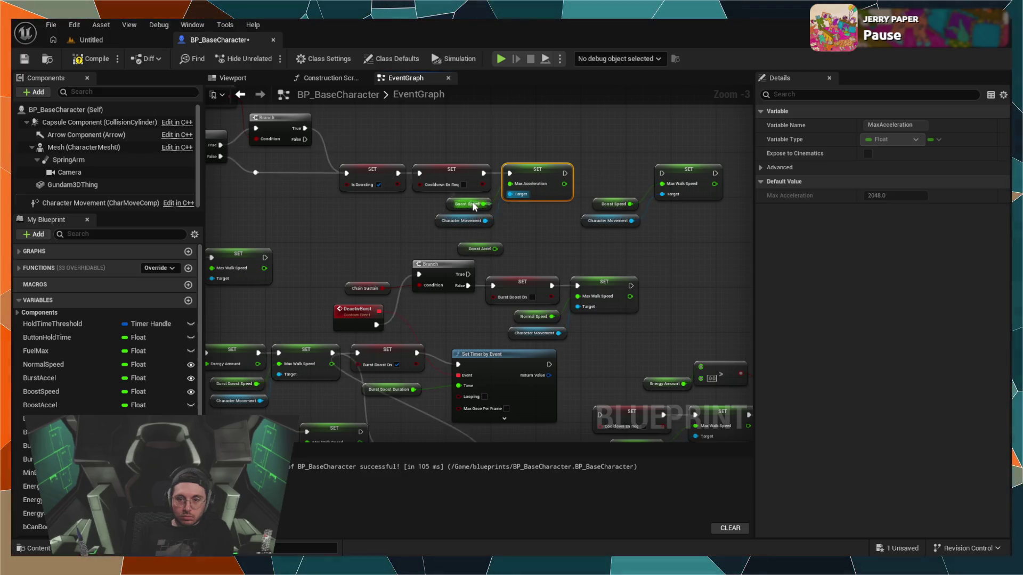
{"action": "key", "text": "Delete"}
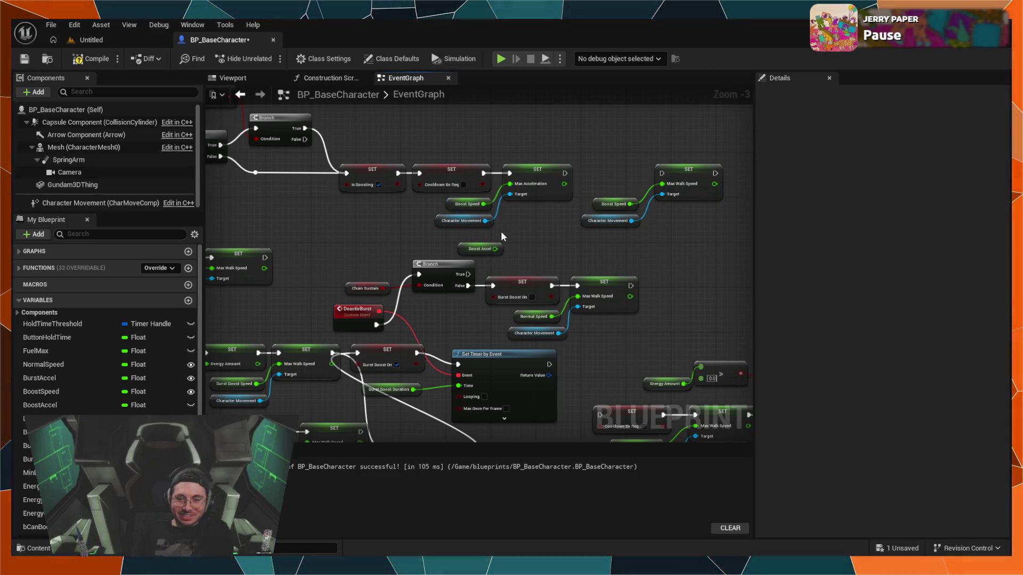
{"action": "left_click", "coordinate": [467, 206]}
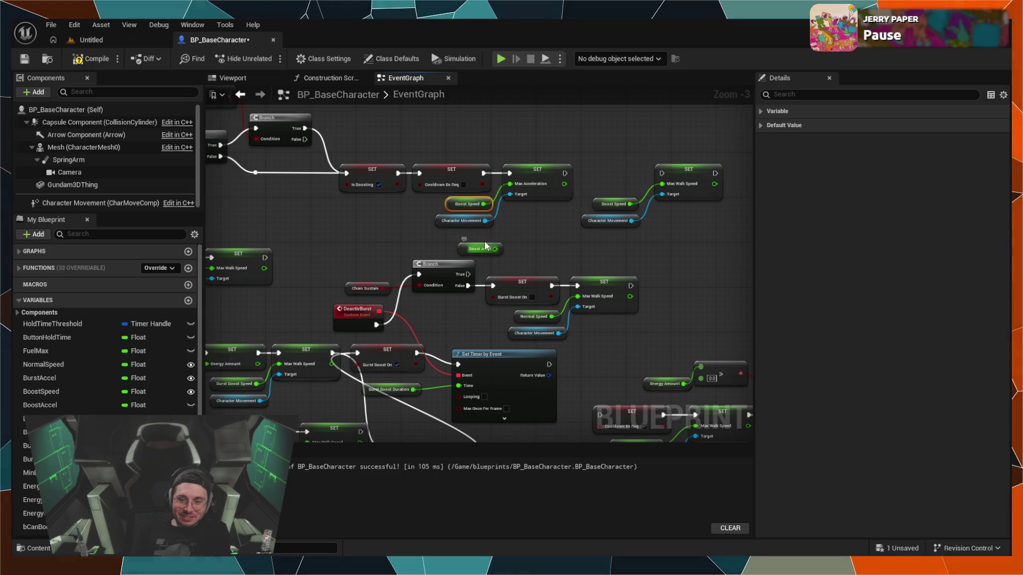
{"action": "key", "text": "Delete"}
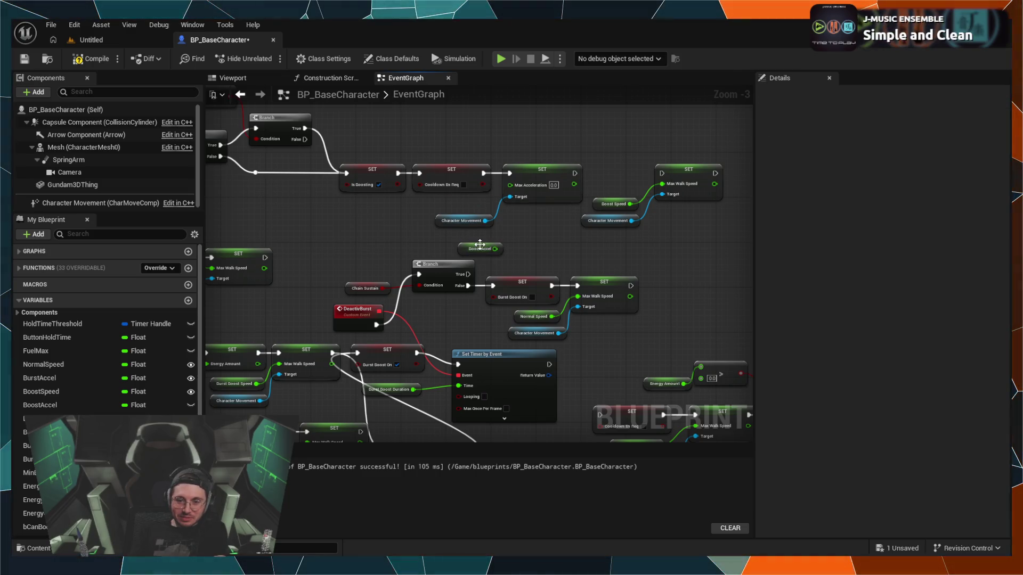
Step: Compile the Blueprint and set BoostAccel's default value to 2500
{"action": "left_click", "coordinate": [73, 403]}
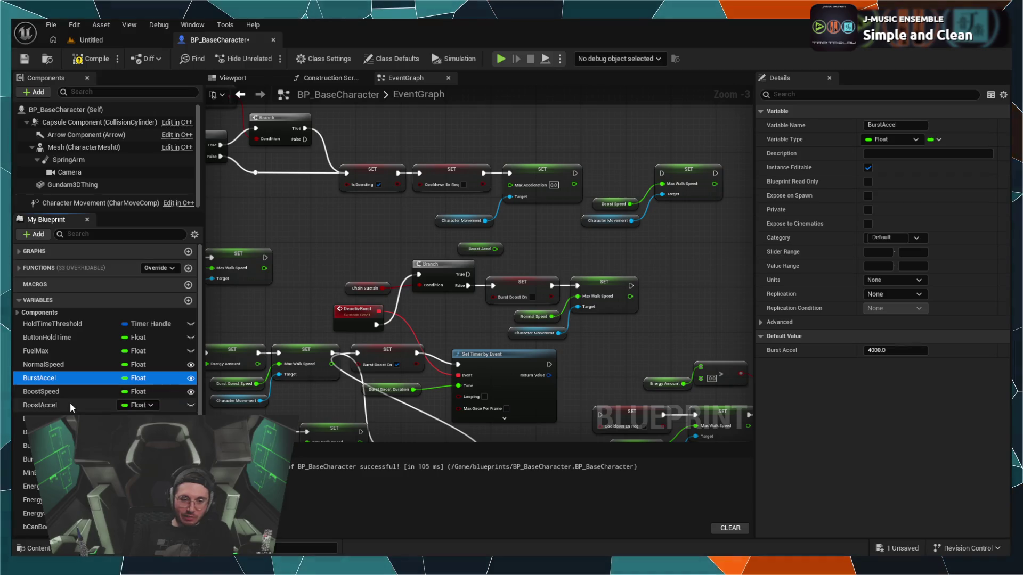
{"action": "left_click", "coordinate": [765, 341]}
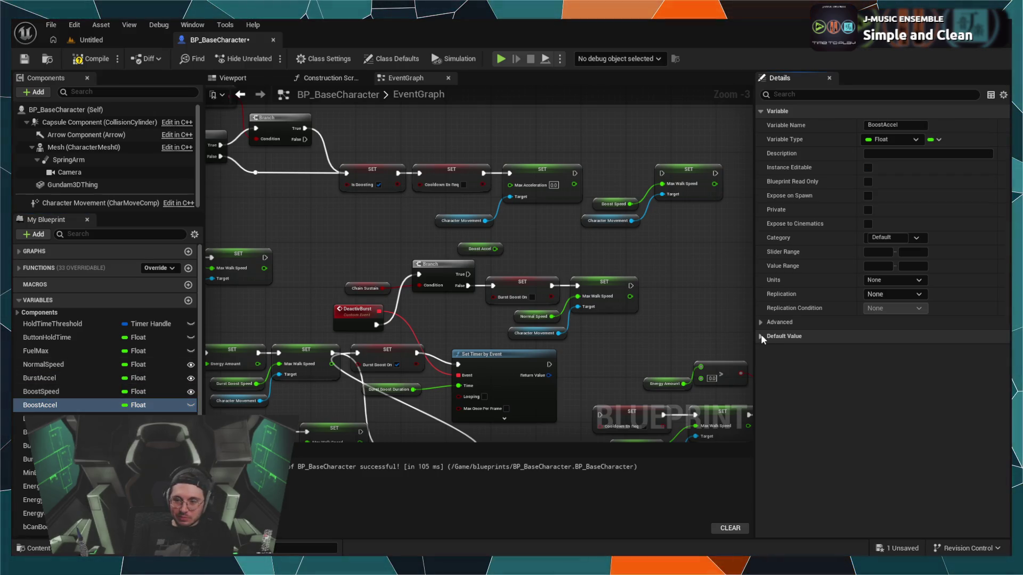
{"action": "left_click", "coordinate": [101, 60]}
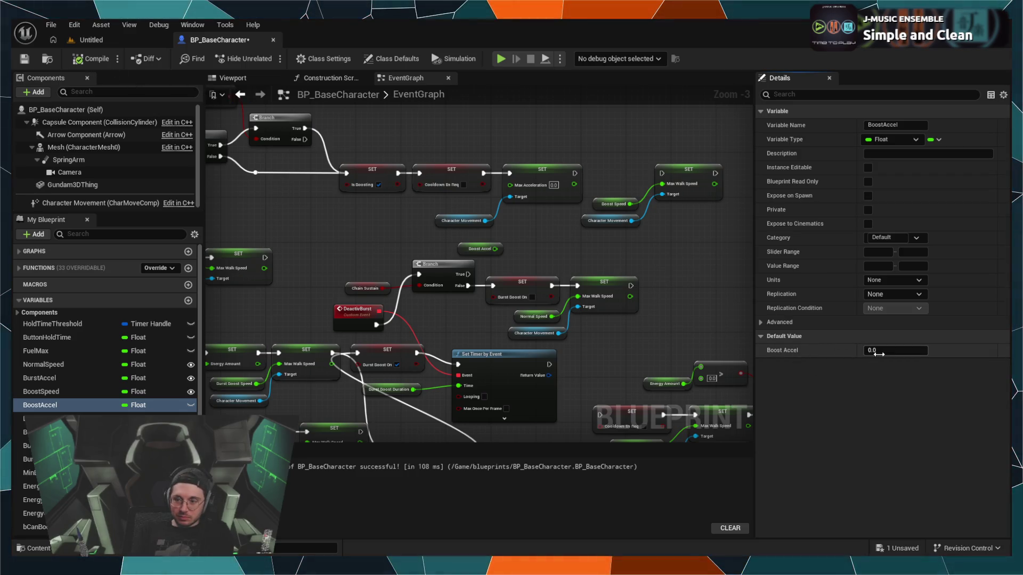
{"action": "type", "text": "2500"}
{"action": "key", "text": "Return"}
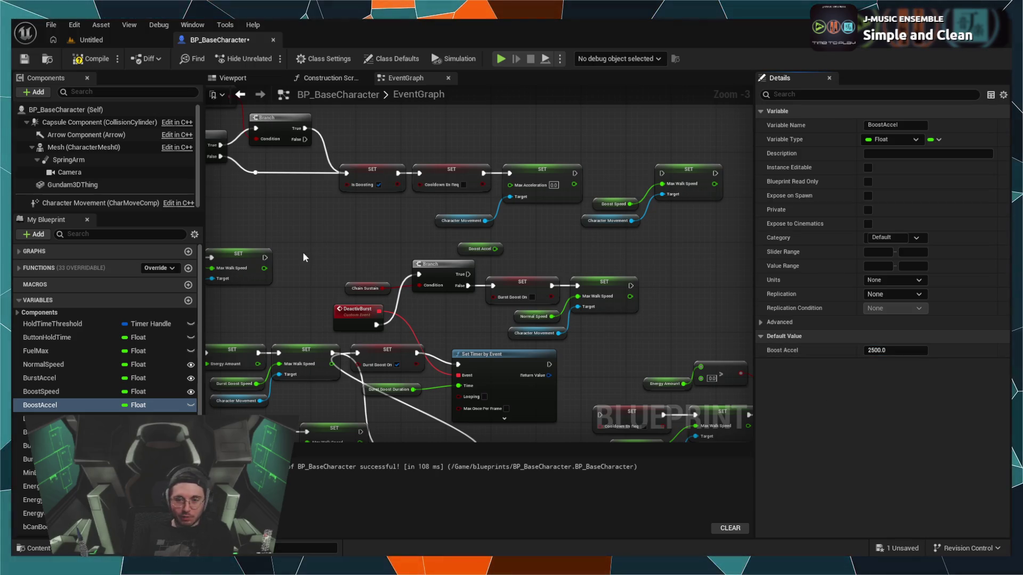
Step: Connect Boost Accel to Max Acceleration and chain that setter into the Max Walk Speed setter
{"action": "left_click_drag", "start_coordinate": [496, 249], "coordinate": [510, 185]}
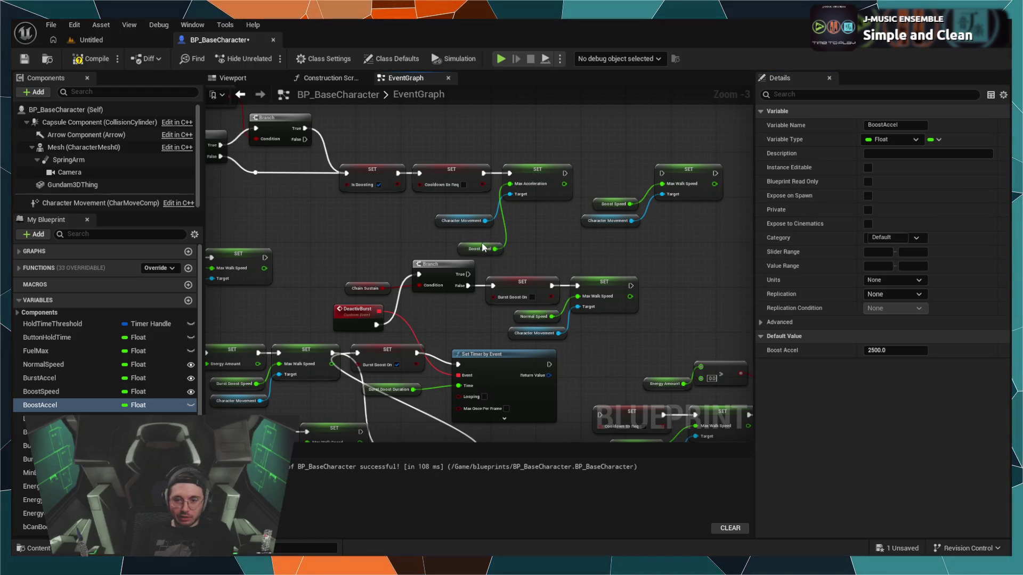
{"action": "left_click_drag", "start_coordinate": [479, 248], "coordinate": [462, 204]}
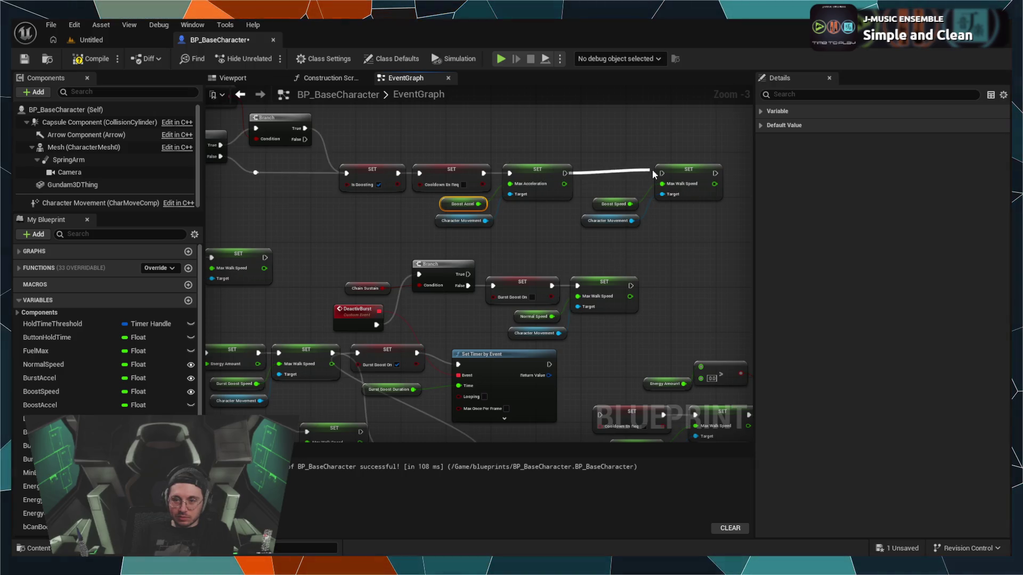
{"action": "left_click_drag", "start_coordinate": [667, 179], "coordinate": [666, 185]}
Step: Tidy the setter and getter nodes into a compact, aligned row
{"action": "left_click_drag", "start_coordinate": [610, 228], "coordinate": [609, 230]}
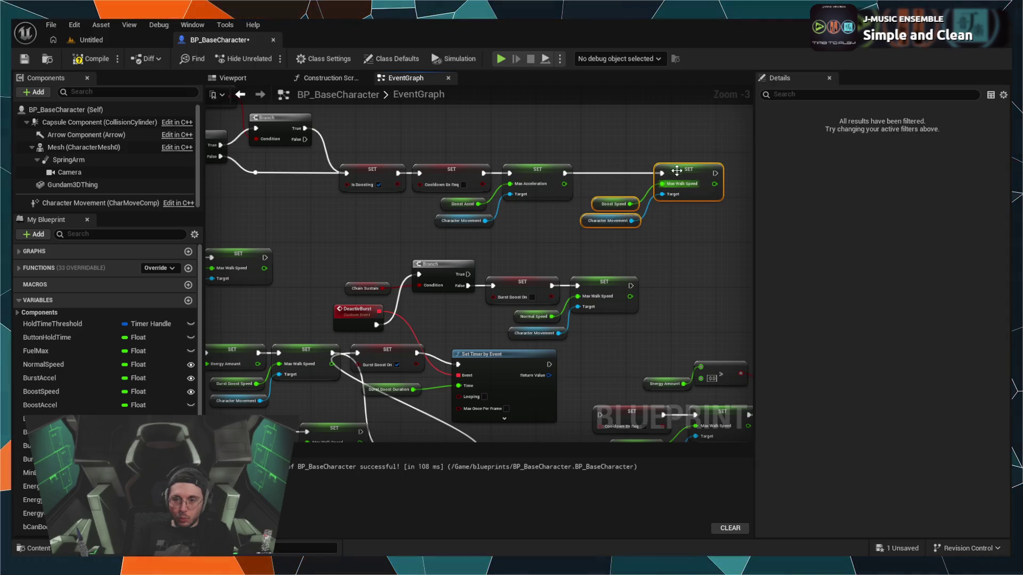
{"action": "left_click", "coordinate": [677, 169], "text": "ctrl"}
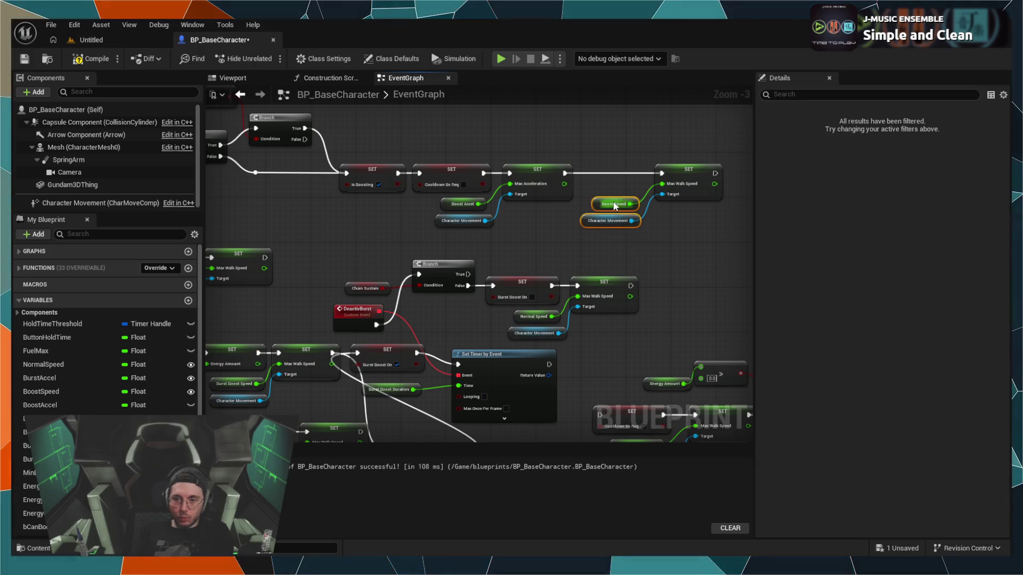
{"action": "left_click_drag", "start_coordinate": [617, 228], "coordinate": [617, 234]}
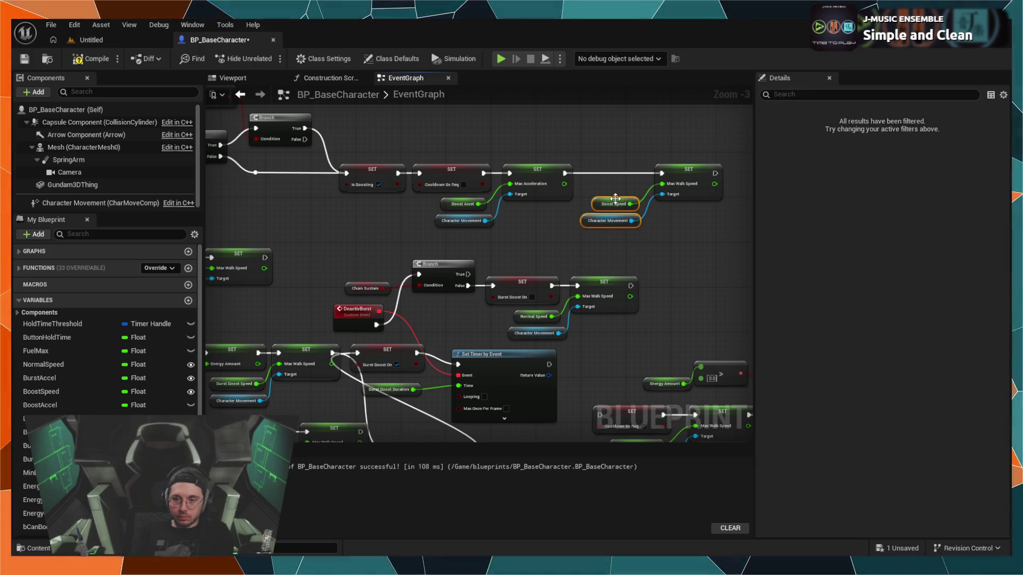
{"action": "left_click_drag", "start_coordinate": [458, 234], "coordinate": [461, 217]}
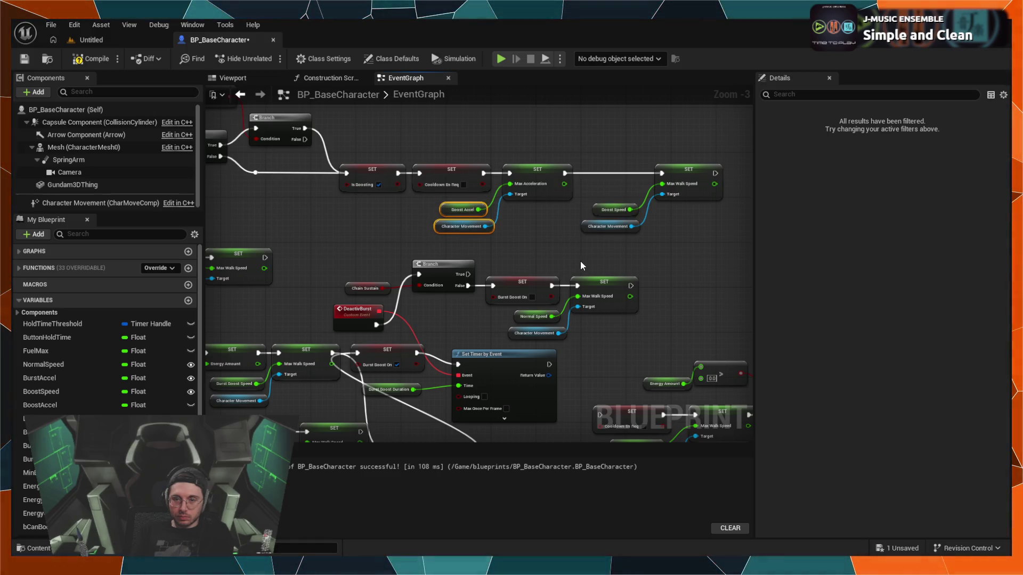
{"action": "left_click", "coordinate": [686, 144]}
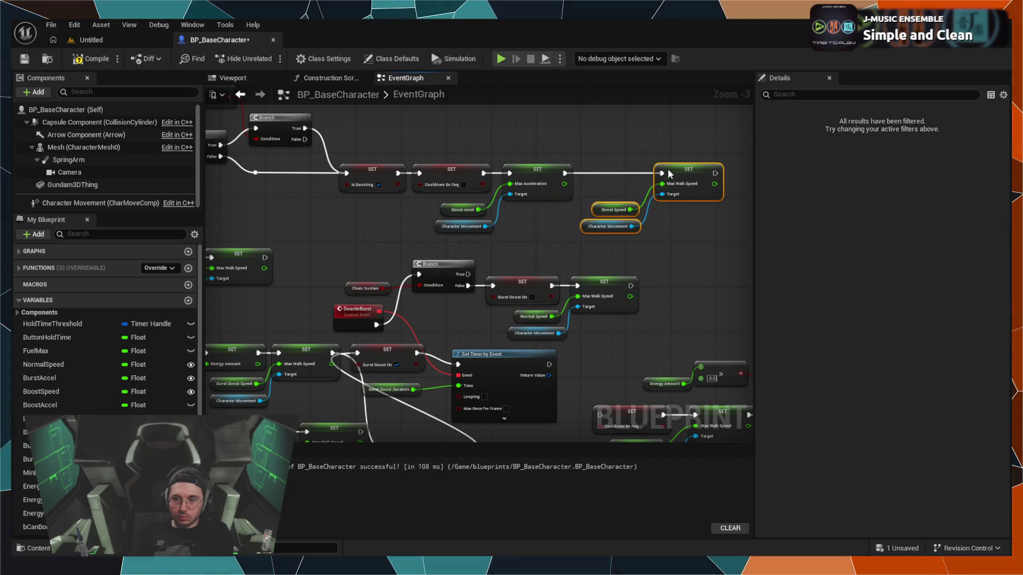
{"action": "mouse_move", "coordinate": [671, 174]}
{"action": "left_mouse_down"}
{"action": "mouse_move", "coordinate": [606, 174]}
{"action": "mouse_move", "coordinate": [617, 177]}
{"action": "left_mouse_up"}
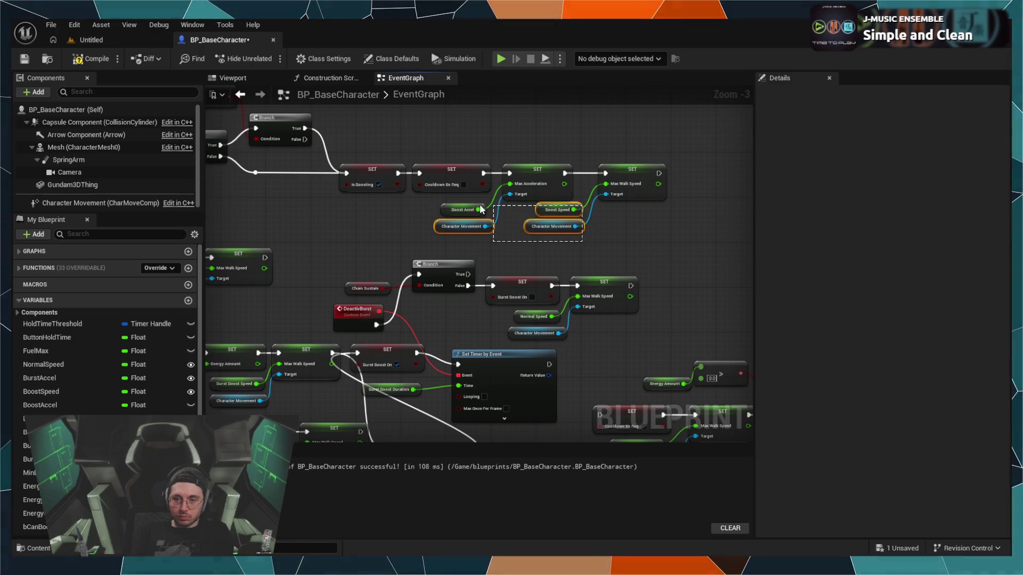
{"action": "left_click_drag", "start_coordinate": [468, 206], "coordinate": [543, 230]}
{"action": "left_click", "coordinate": [721, 248]}
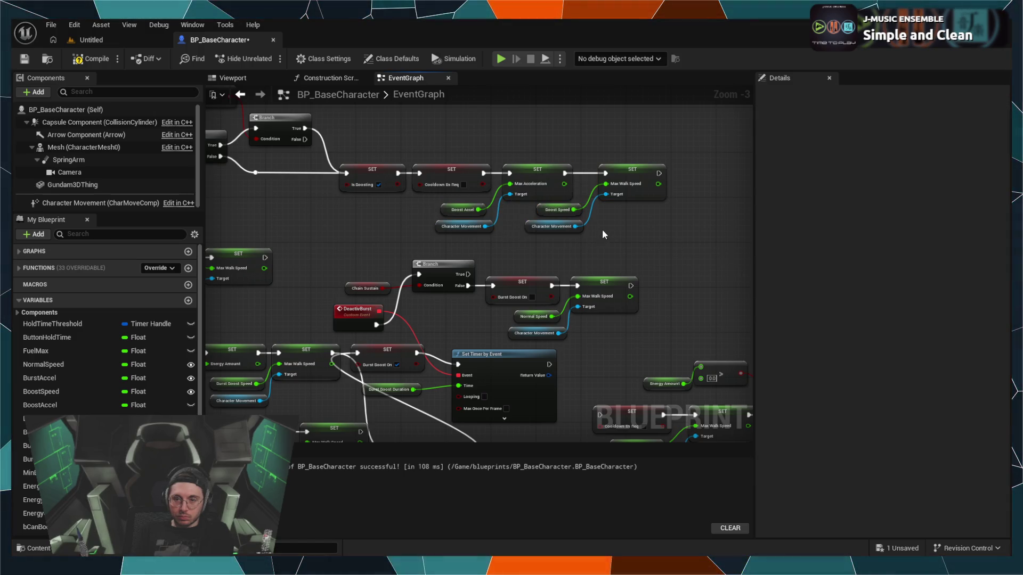
{"action": "left_click_drag", "start_coordinate": [621, 143], "coordinate": [580, 223]}
{"action": "left_click_drag", "start_coordinate": [616, 168], "coordinate": [611, 169]}
{"action": "left_click", "coordinate": [616, 203]}
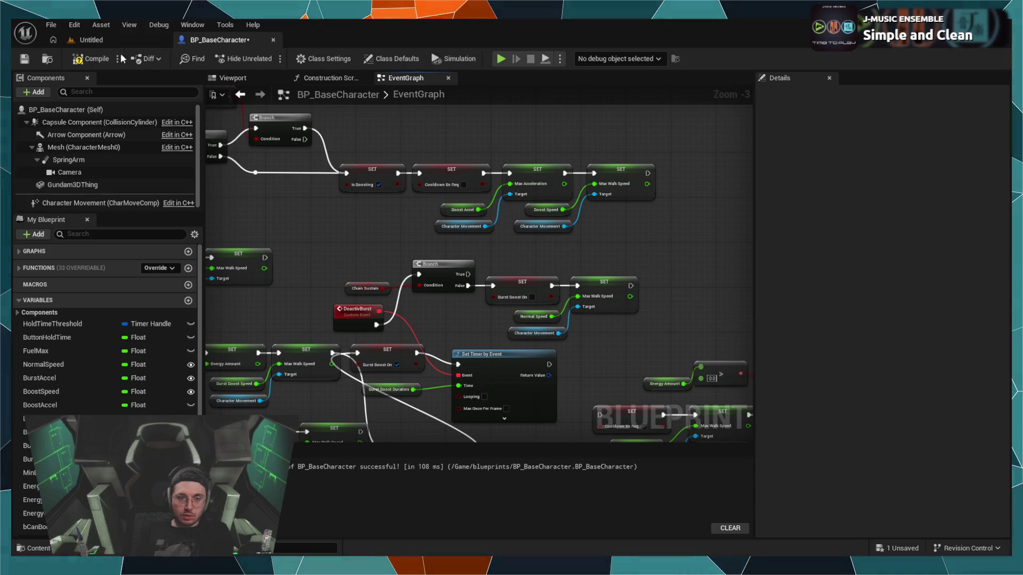
{"action": "left_click", "coordinate": [98, 39]}
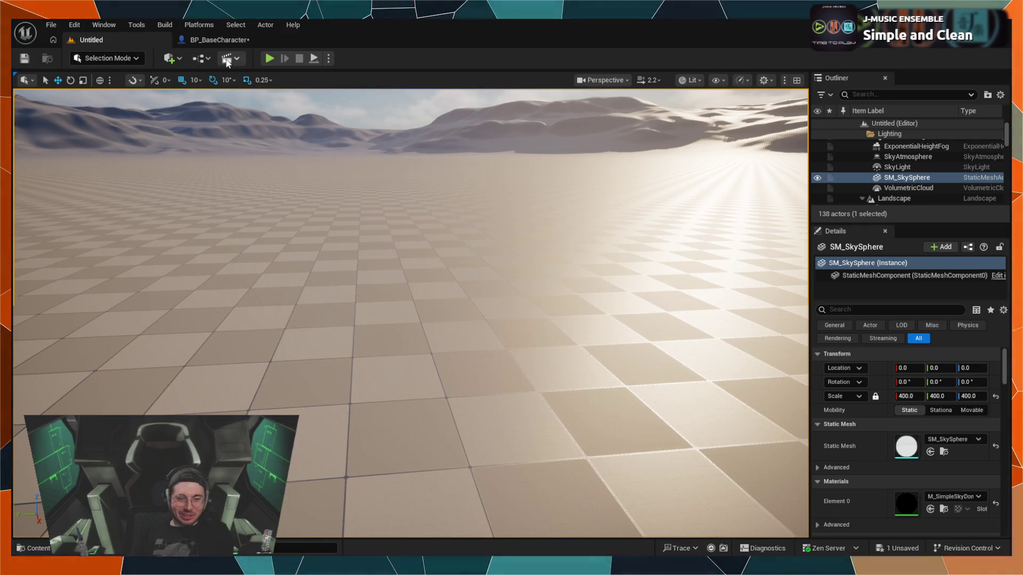
Step: Play-test the mech in the desert level, then return to the BP_BaseCharacter graph
{"action": "left_click", "coordinate": [268, 59]}
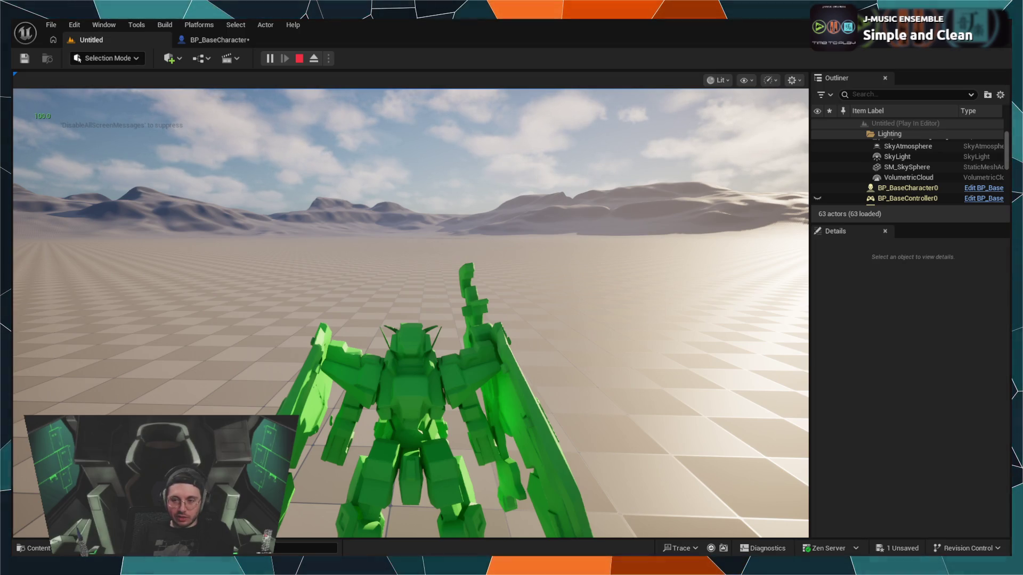
{"action": "key", "text": "shift+F1"}
{"action": "left_click", "coordinate": [299, 58]}
{"action": "left_click", "coordinate": [221, 41]}
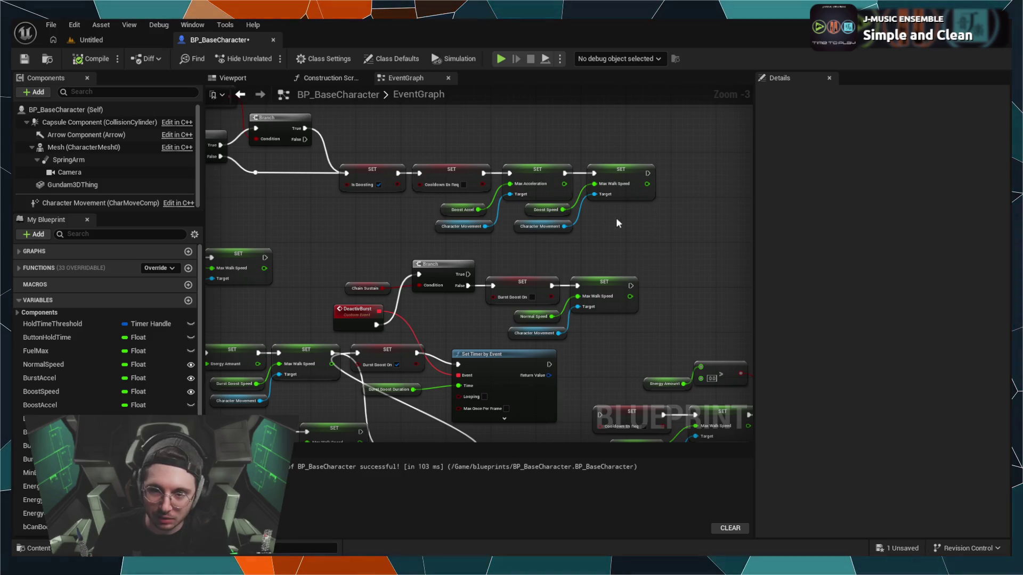
Step: Delete the Set Max Acceleration node
{"action": "left_click", "coordinate": [539, 166]}
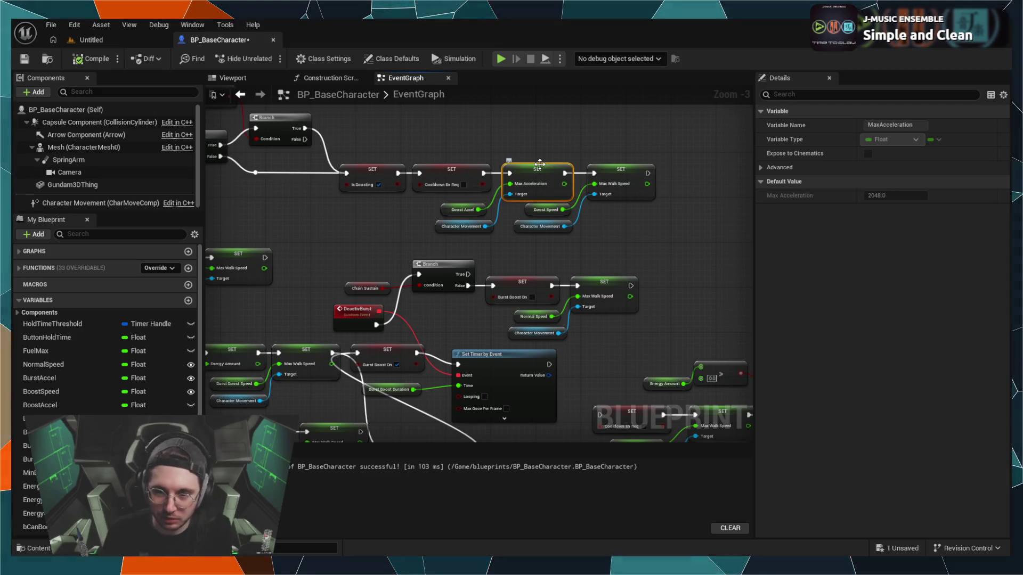
{"action": "left_click", "coordinate": [535, 131]}
{"action": "left_click", "coordinate": [538, 170]}
{"action": "left_click", "coordinate": [564, 120]}
{"action": "left_click", "coordinate": [547, 165]}
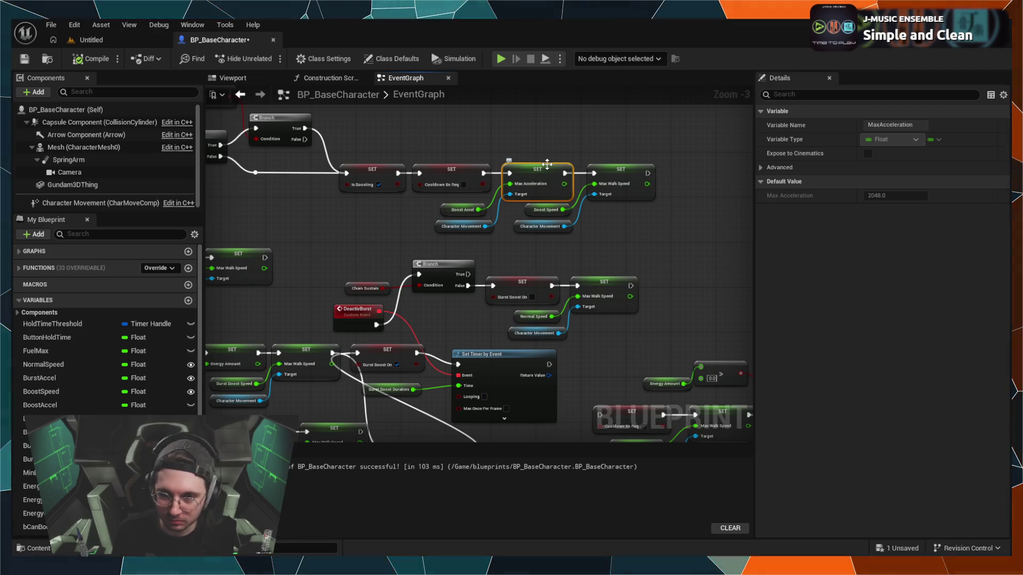
{"action": "key", "text": "Delete"}
Step: Add a SET Acceleration node after the Cooldown setter, feeding into the Max Walk Speed setter
{"action": "left_click_drag", "start_coordinate": [482, 173], "coordinate": [511, 174]}
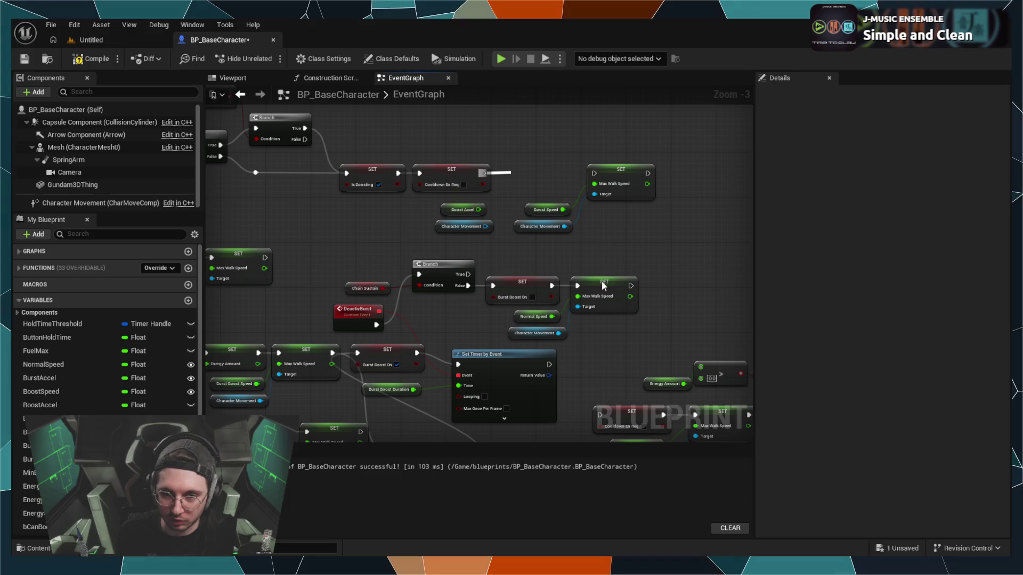
{"action": "left_click", "coordinate": [605, 261]}
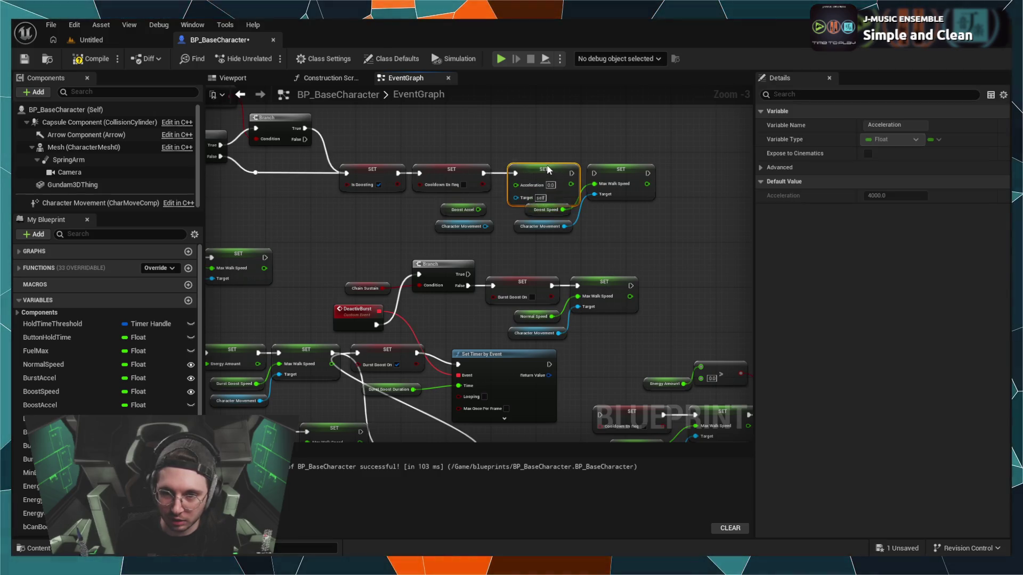
{"action": "left_click_drag", "start_coordinate": [567, 168], "coordinate": [593, 174]}
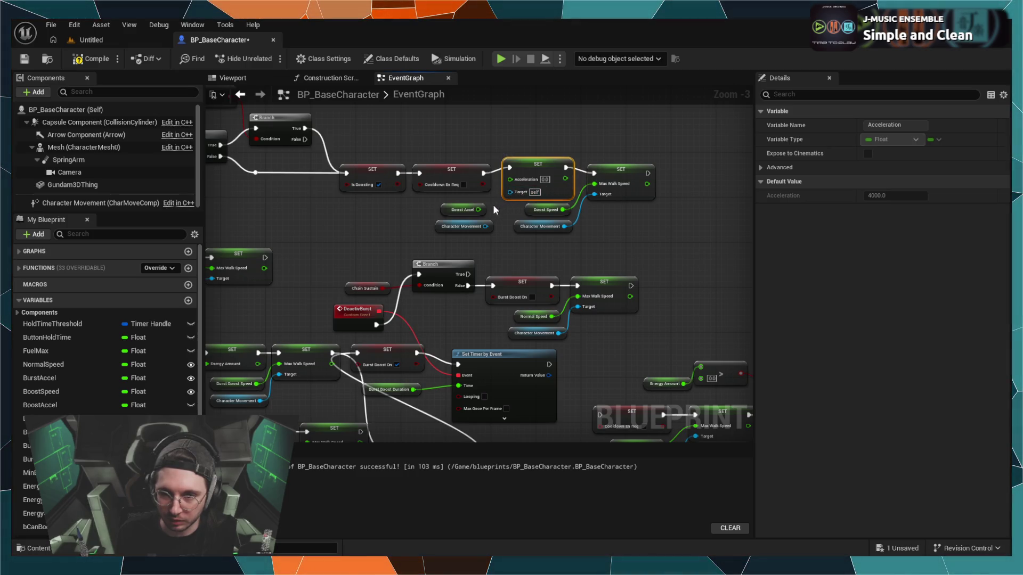